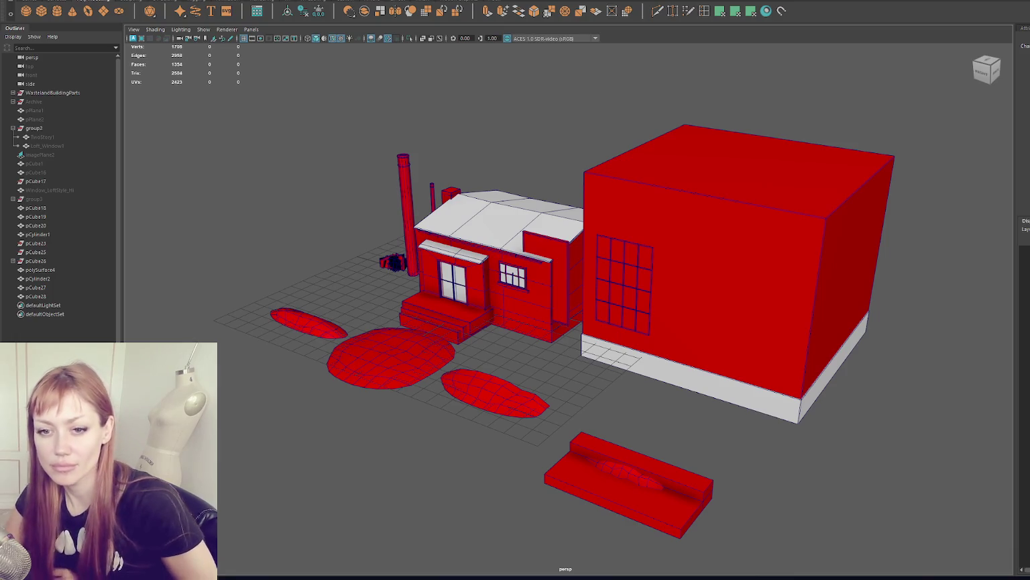
# - Create a polygon cylinder and lift it onto the house roof
pyautogui.keyDown('alt'); pyautogui.moveTo(250, 235); pyautogui.dragTo(349, 246, button='right'); pyautogui.keyUp('alt')
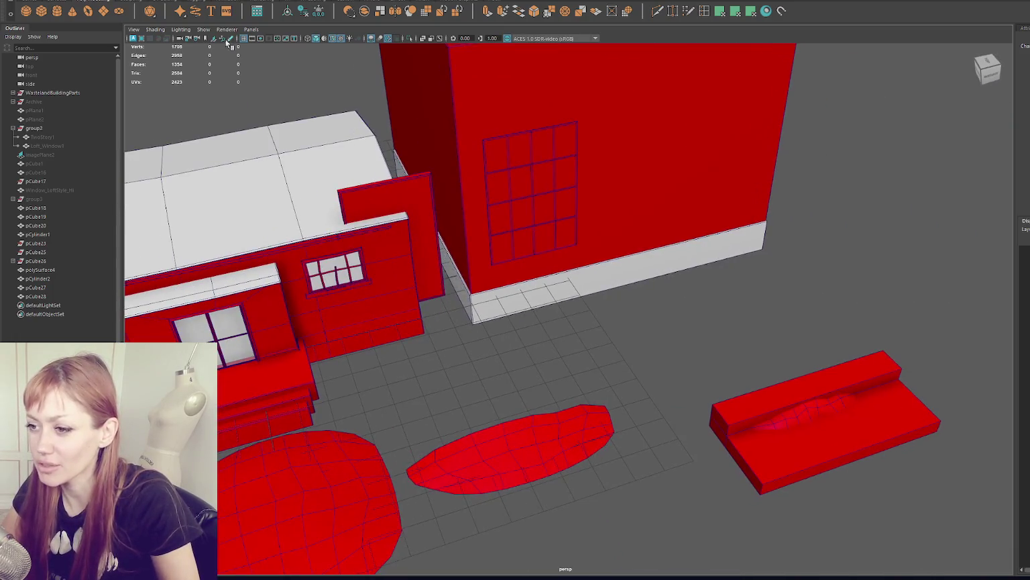
pyautogui.click(57, 10)
pyautogui.scroll(-5, 518, 333)
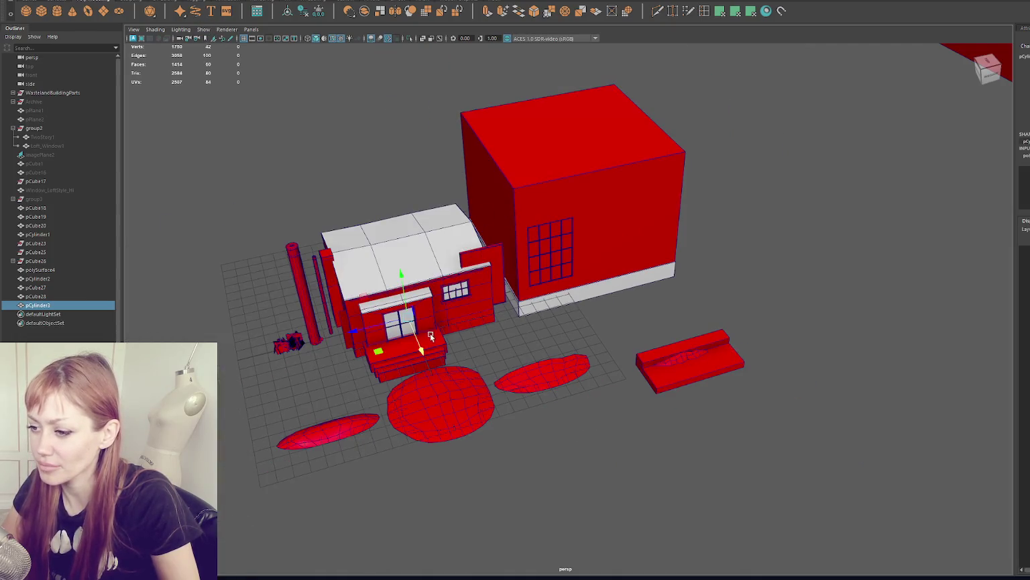
pyautogui.moveTo(408, 312); pyautogui.dragTo(402, 268)
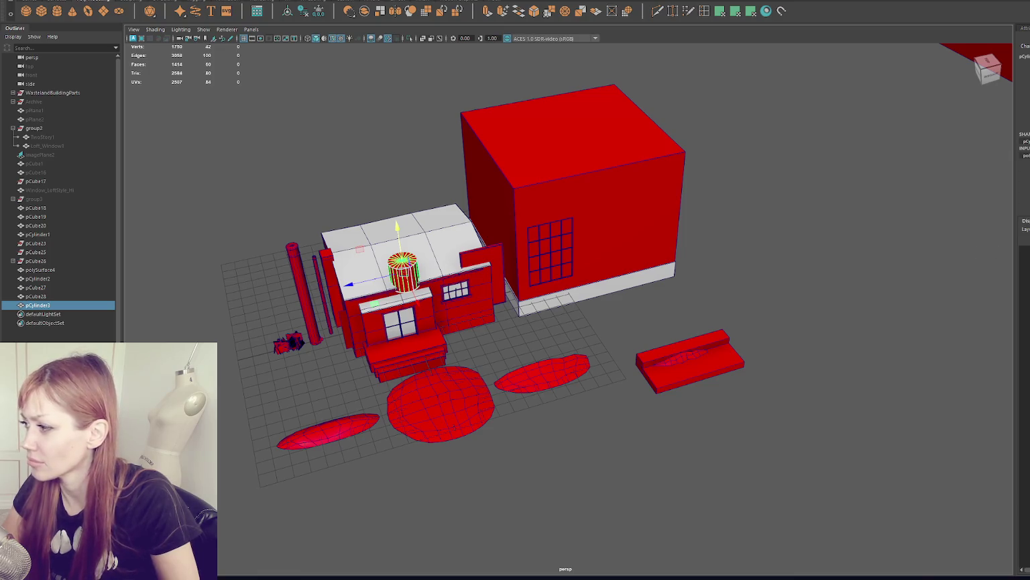
# - Set the cylinder's Subdivisions Axis to 8 after briefly trying 12
pyautogui.write('8')
pyautogui.press('Return')
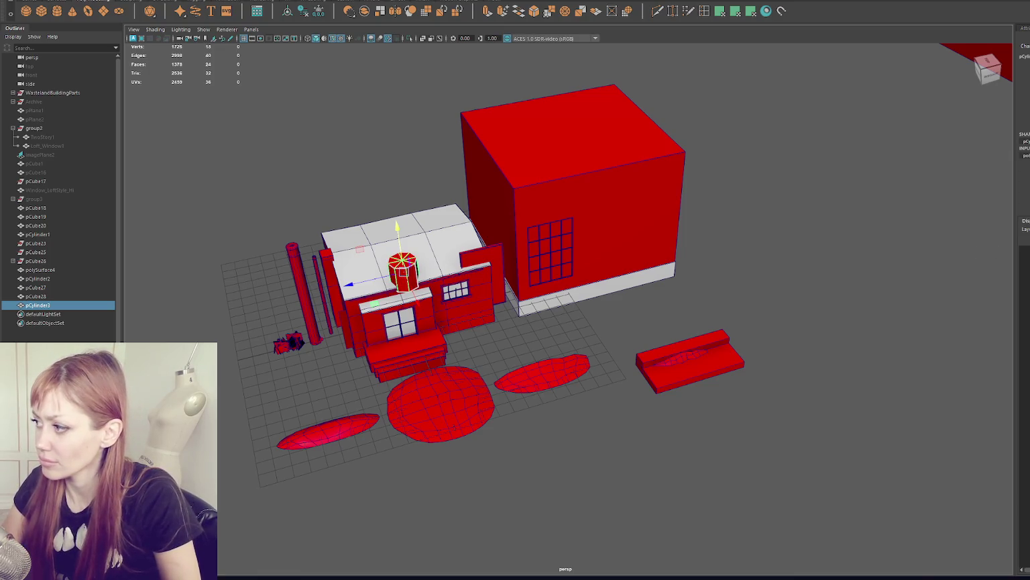
pyautogui.write('12')
pyautogui.press('Return')
pyautogui.scroll(2, 419, 275)
pyautogui.scroll(1, 419, 275)
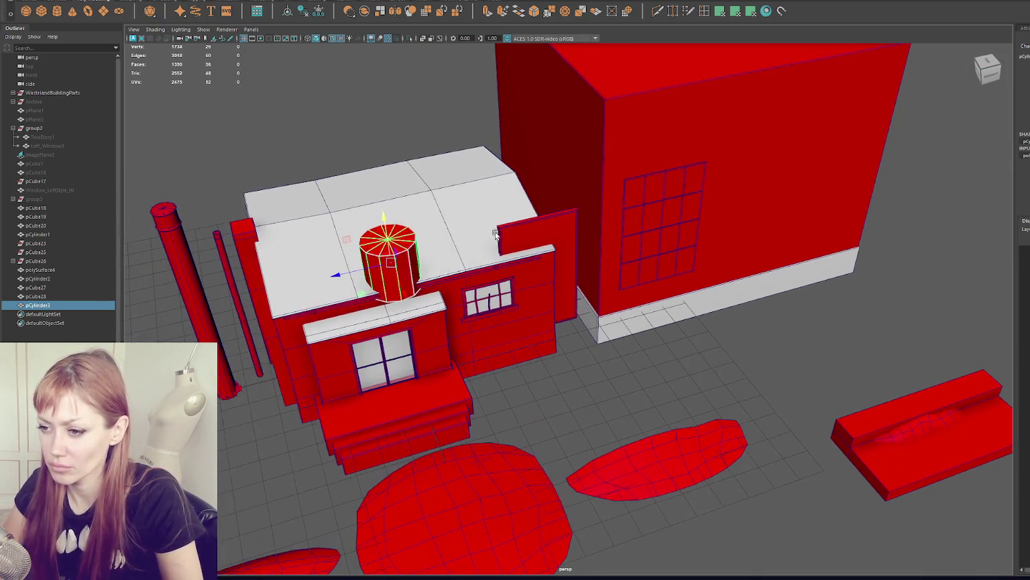
pyautogui.scroll(2, 419, 275)
pyautogui.hotkey('ctrl', 'z')
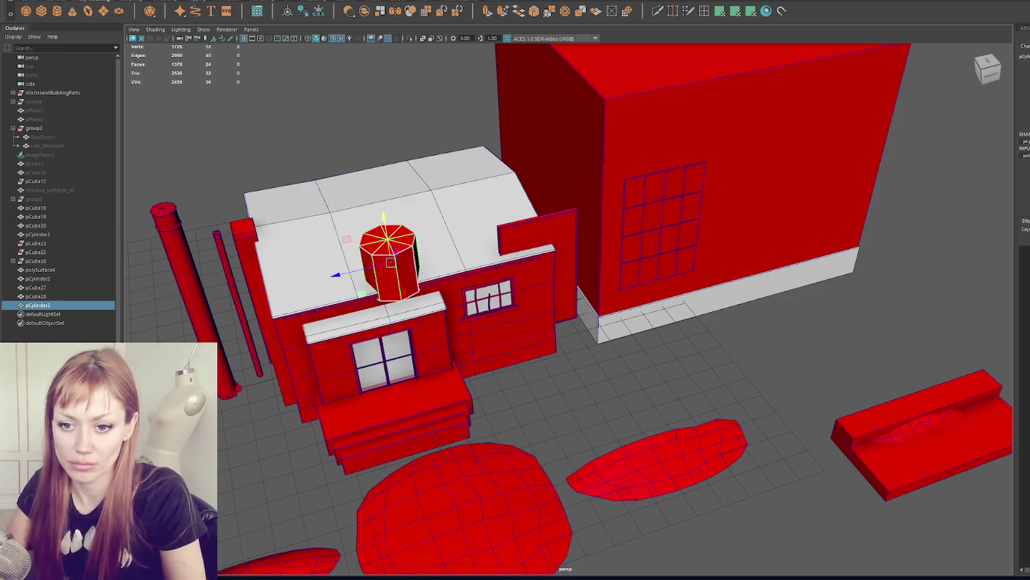
# - Tip the roof cylinder onto its side and shrink it much smaller
pyautogui.click(567, 94)
pyautogui.scroll(3, 510, 175)
pyautogui.scroll(1, 474, 228)
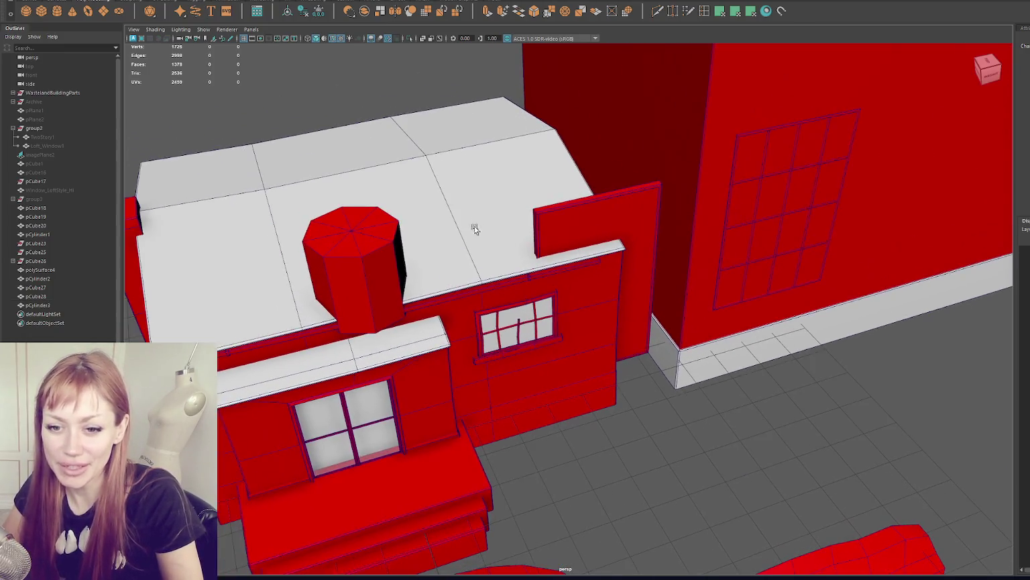
pyautogui.click(349, 253)
pyautogui.moveTo(366, 225)
pyautogui.mouseDown()
pyautogui.moveTo(400, 230)
pyautogui.moveTo(358, 273)
pyautogui.mouseUp()
pyautogui.press('w')
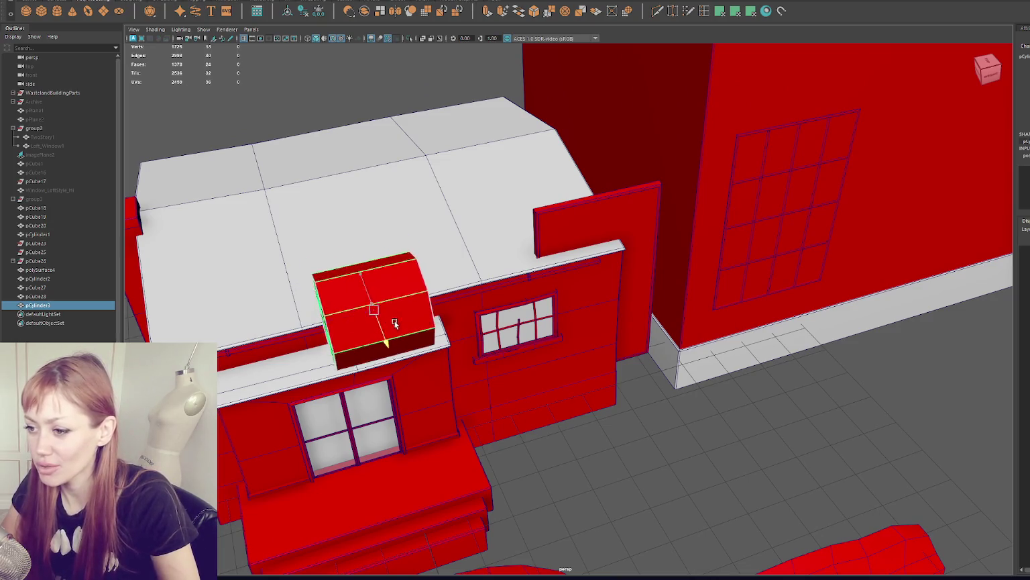
pyautogui.keyDown('alt'); pyautogui.moveTo(396, 317); pyautogui.dragTo(424, 360); pyautogui.keyUp('alt')
pyautogui.press('r')
pyautogui.moveTo(346, 485); pyautogui.dragTo(259, 489)
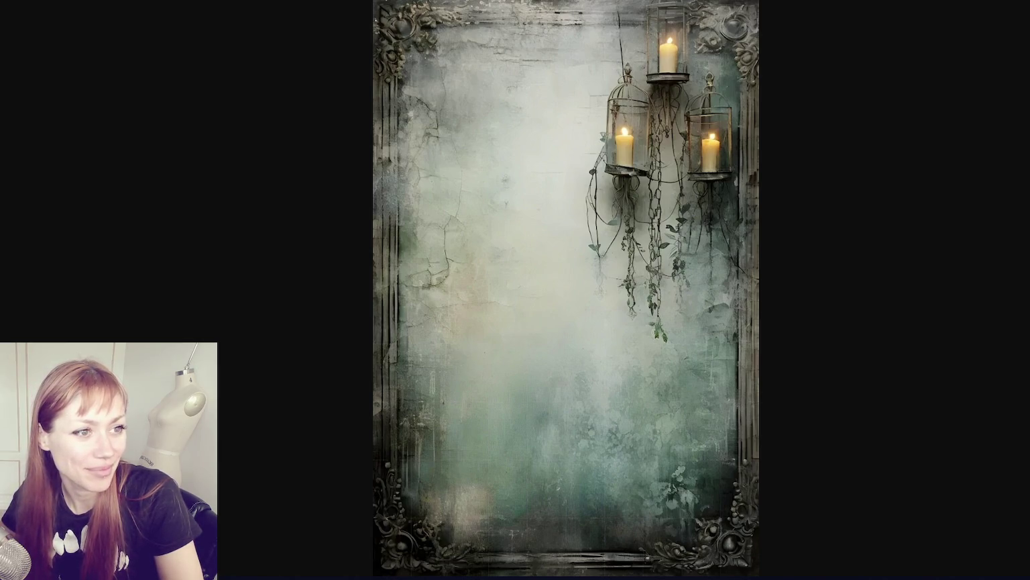
# - Page through the reference photos to the beige relief vine pattern, then return to Maya
pyautogui.press('Right')
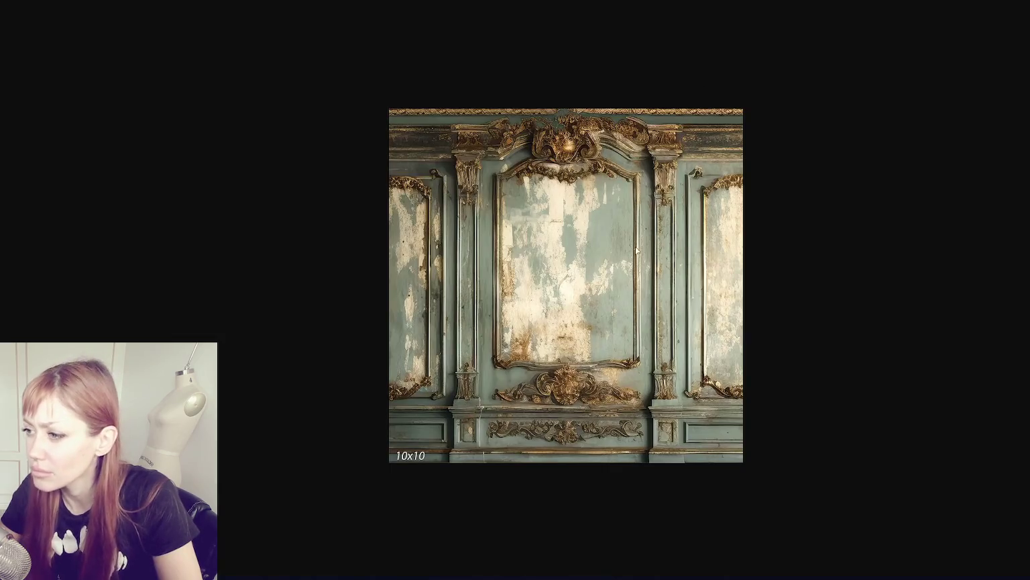
pyautogui.scroll(1, 870, 194)
pyautogui.scroll(1, 871, 194)
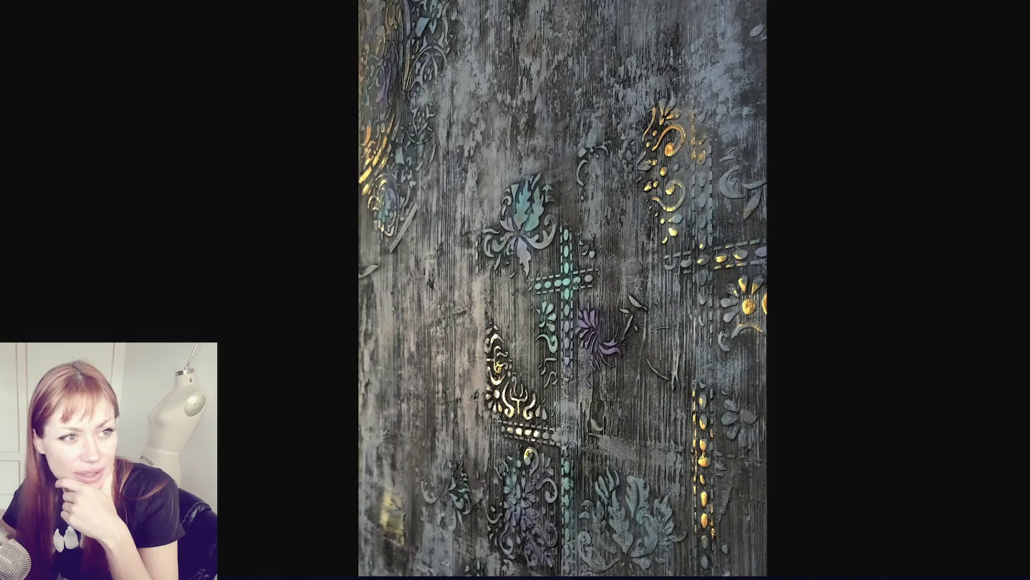
pyautogui.press('Right')
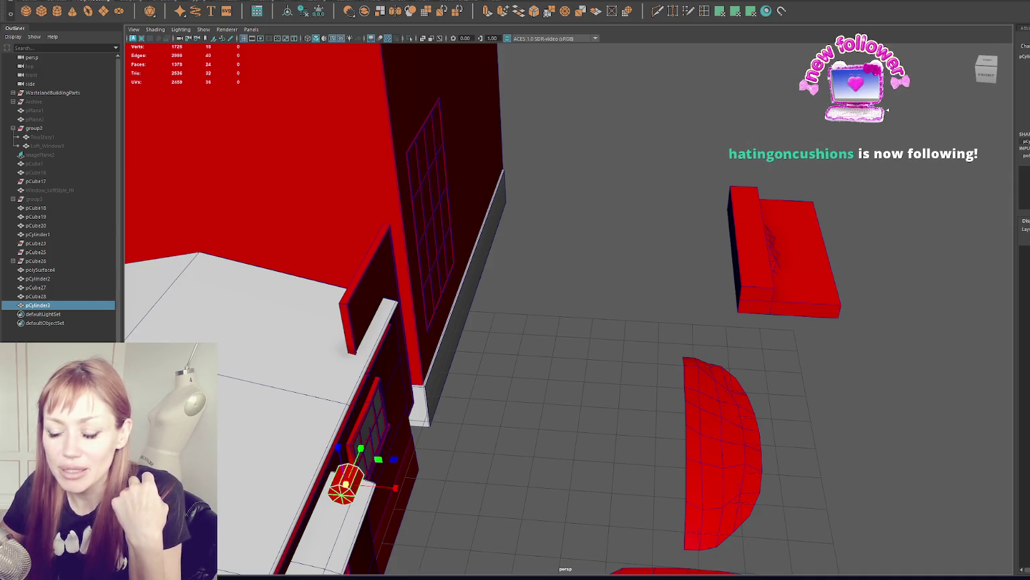
pyautogui.click(602, 292)
# - Lower the small cylinder onto the ledge and turn the view to face the wall
pyautogui.press('f')
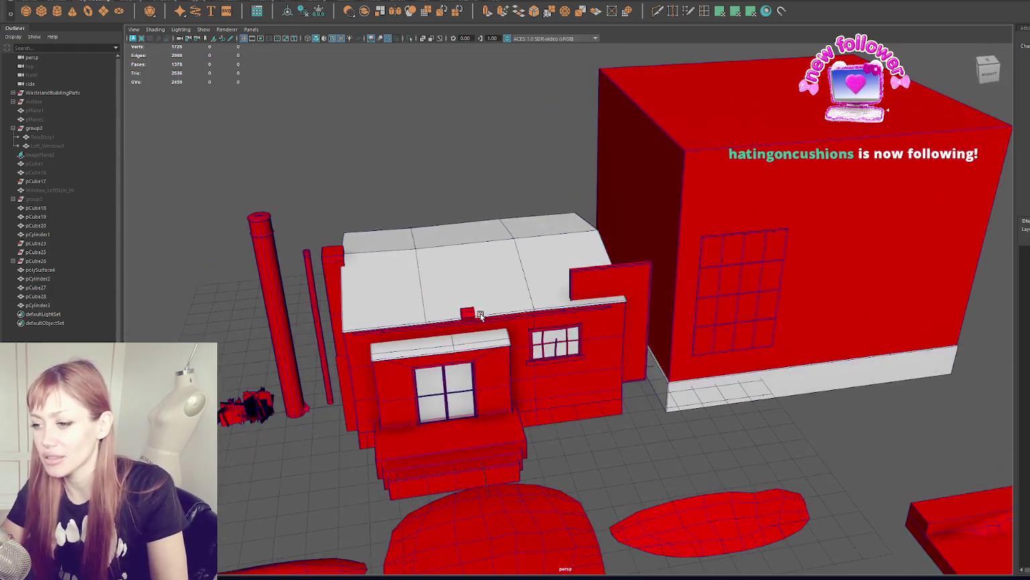
pyautogui.click(562, 290)
pyautogui.press('f')
pyautogui.moveTo(567, 432)
pyautogui.keyDown('alt'); pyautogui.mouseDown()
pyautogui.moveTo(684, 219)
pyautogui.moveTo(716, 346)
pyautogui.moveTo(527, 282)
pyautogui.mouseUp(); pyautogui.keyUp('alt')
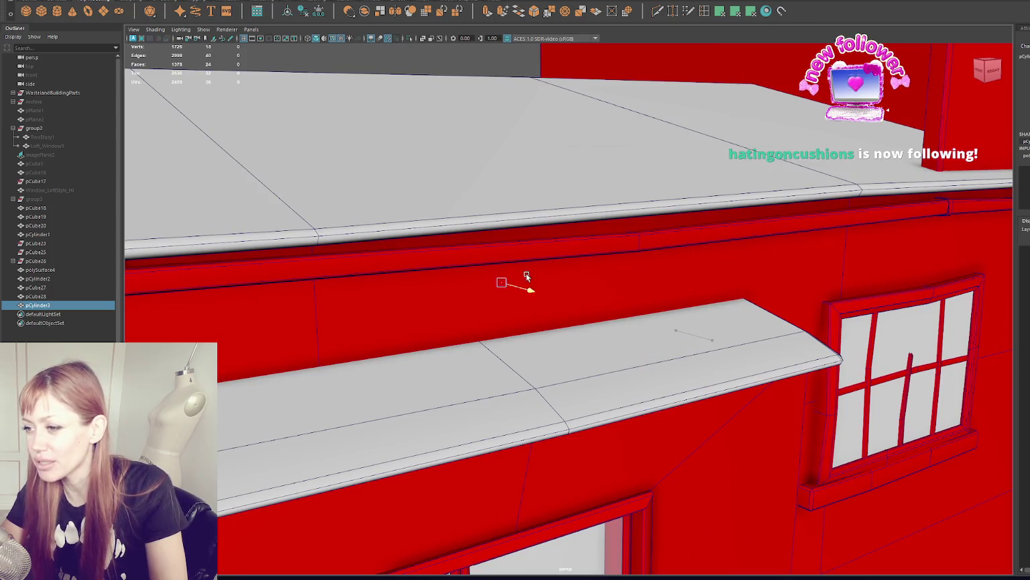
pyautogui.click(446, 254)
pyautogui.keyDown('shift'); pyautogui.rightClick(460, 56); pyautogui.keyUp('shift')
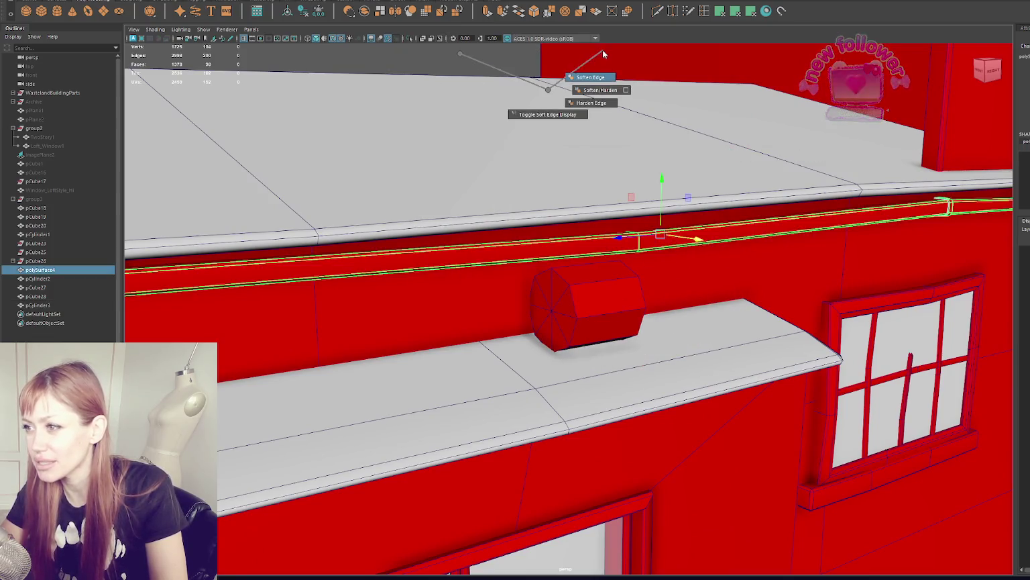
pyautogui.click(697, 115)
pyautogui.keyDown('alt'); pyautogui.moveTo(697, 115); pyautogui.dragTo(830, 151); pyautogui.keyUp('alt')
# - Scale the cylinder along X into a long bar and raise it under the roof edge
pyautogui.click(644, 324)
pyautogui.click(644, 324)
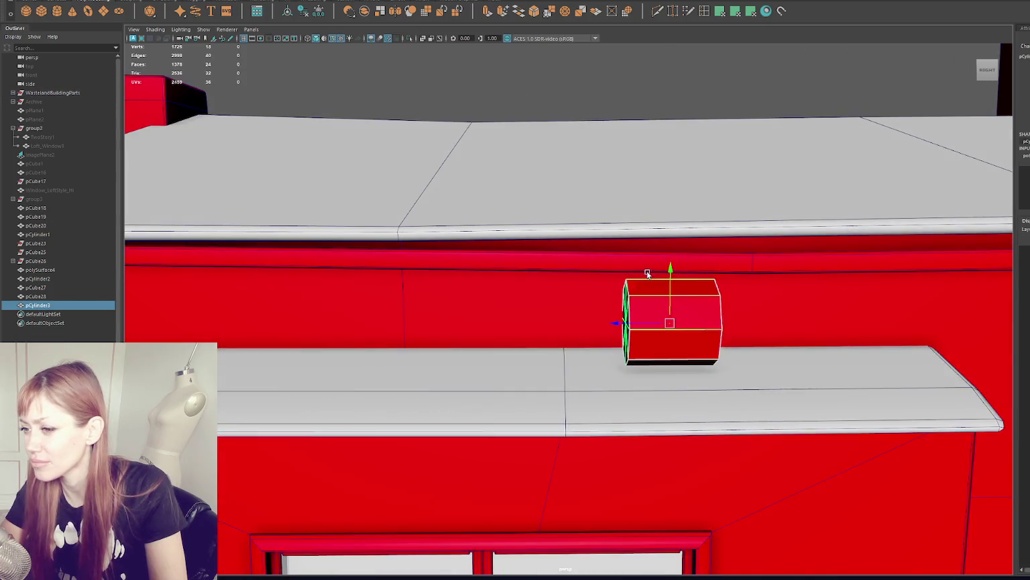
pyautogui.keyDown('alt'); pyautogui.moveTo(644, 324); pyautogui.dragTo(671, 315, button='right'); pyautogui.keyUp('alt')
pyautogui.press('r')
pyautogui.moveTo(679, 317); pyautogui.dragTo(832, 314)
pyautogui.keyDown('alt'); pyautogui.moveTo(668, 301); pyautogui.dragTo(489, 328); pyautogui.keyUp('alt')
pyautogui.moveTo(654, 313)
pyautogui.mouseDown()
pyautogui.moveTo(943, 313)
pyautogui.moveTo(864, 307)
pyautogui.mouseUp()
pyautogui.press('w')
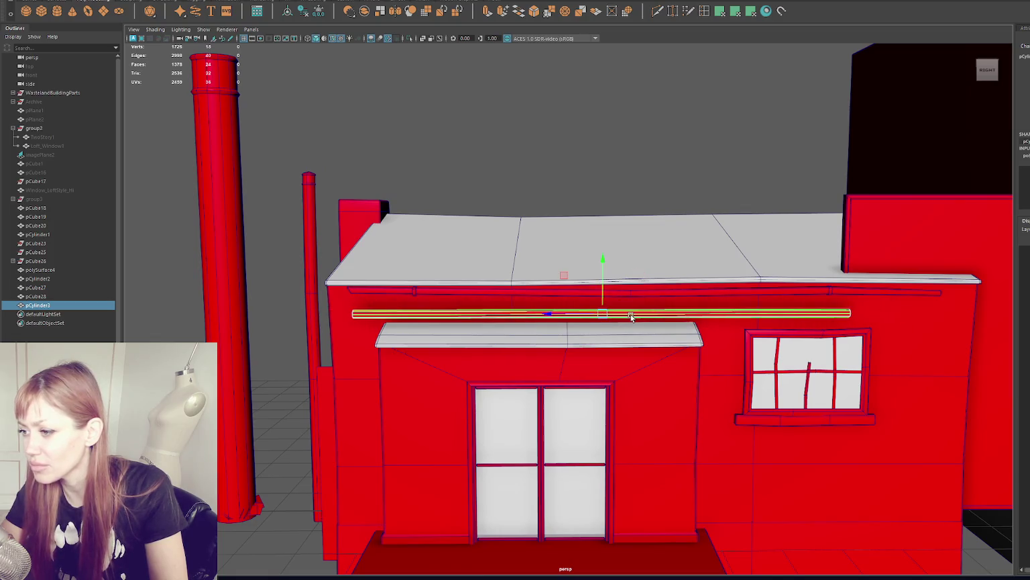
pyautogui.moveTo(548, 313); pyautogui.dragTo(546, 314)
pyautogui.moveTo(600, 282); pyautogui.dragTo(603, 271)
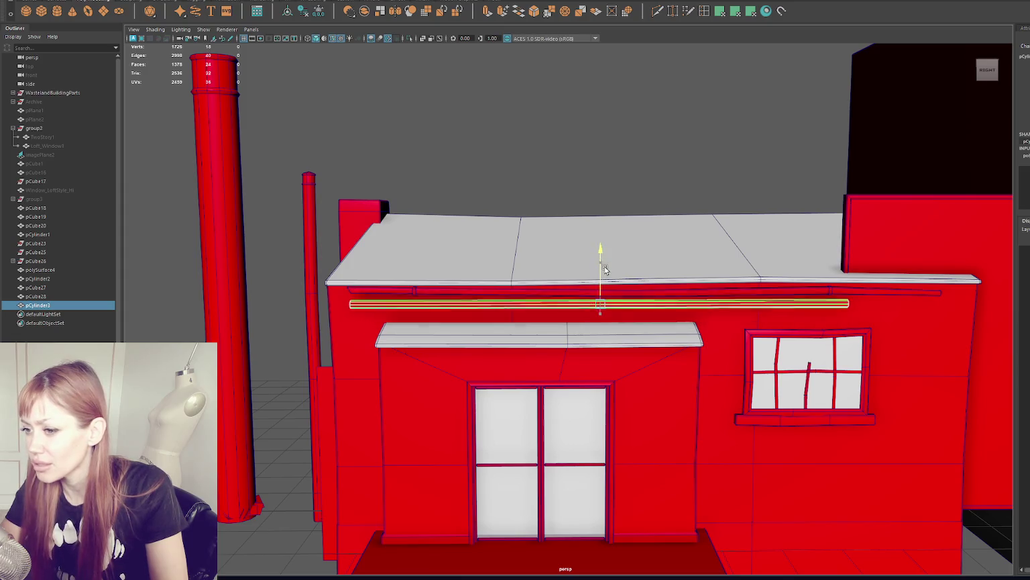
# - Duplicate the bar, rotate the copy upright, and slide it left toward the chimney
pyautogui.hotkey('ctrl', 'd')
pyautogui.press('e')
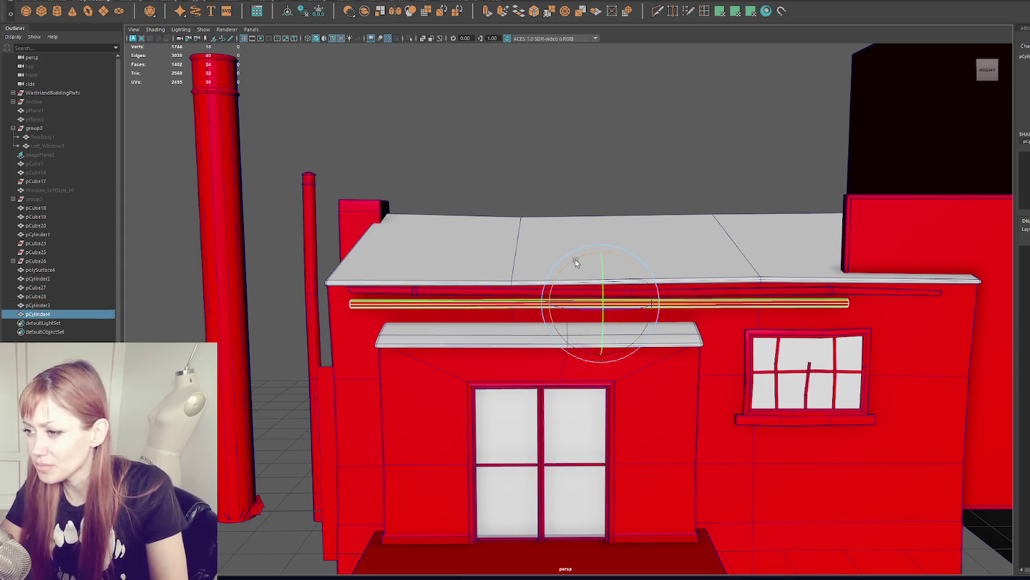
pyautogui.moveTo(599, 255)
pyautogui.mouseDown()
pyautogui.moveTo(500, 275)
pyautogui.moveTo(545, 275)
pyautogui.moveTo(262, 303)
pyautogui.moveTo(421, 262)
pyautogui.moveTo(494, 260)
pyautogui.moveTo(432, 322)
pyautogui.mouseUp()
pyautogui.press('w')
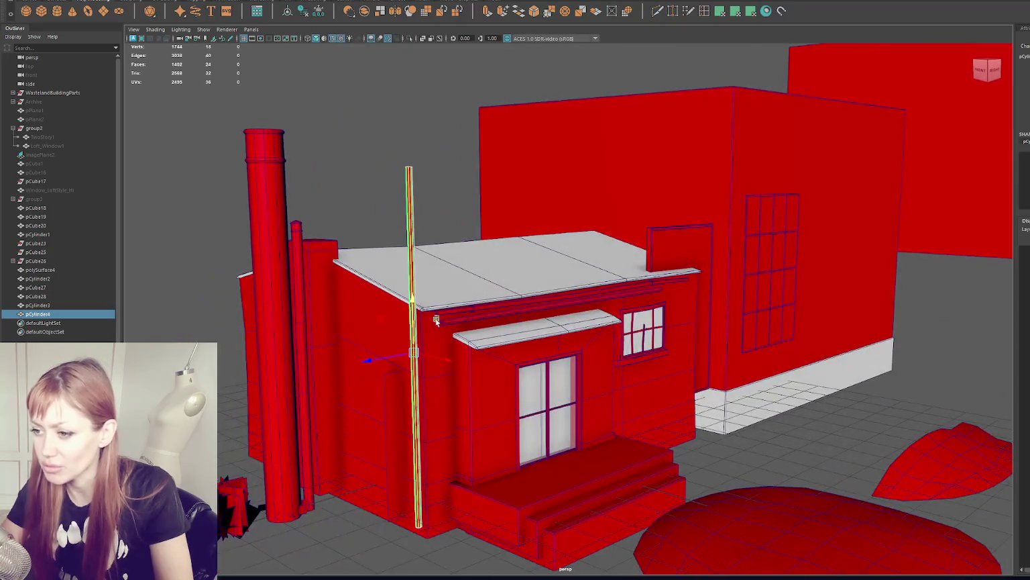
pyautogui.moveTo(439, 380); pyautogui.dragTo(356, 359)
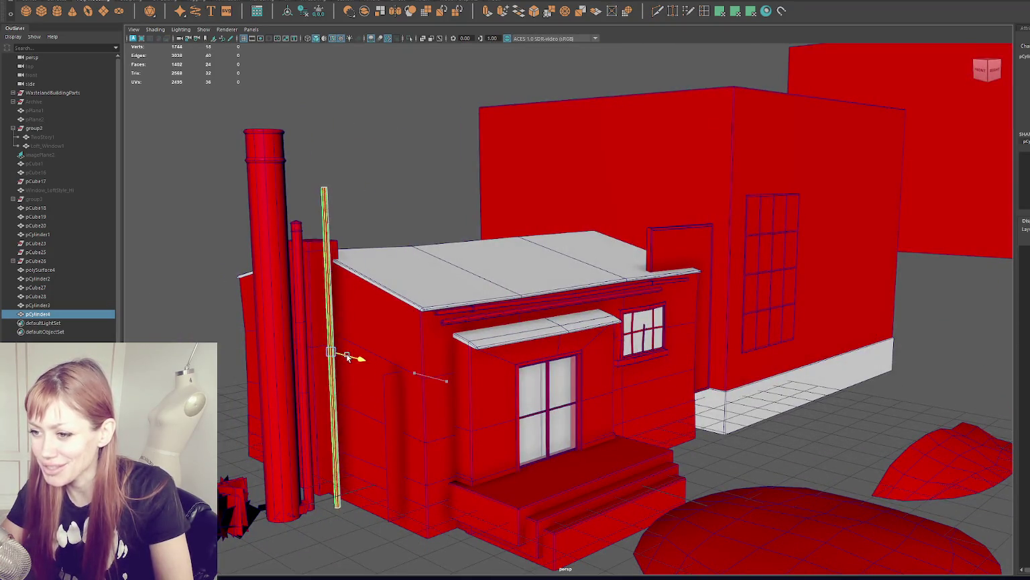
pyautogui.scroll(5, 455, 340)
pyautogui.click(462, 309)
pyautogui.moveTo(462, 309)
pyautogui.keyDown('alt'); pyautogui.mouseDown()
pyautogui.moveTo(423, 289)
pyautogui.moveTo(443, 281)
pyautogui.mouseUp(); pyautogui.keyUp('alt')
pyautogui.press('F9')
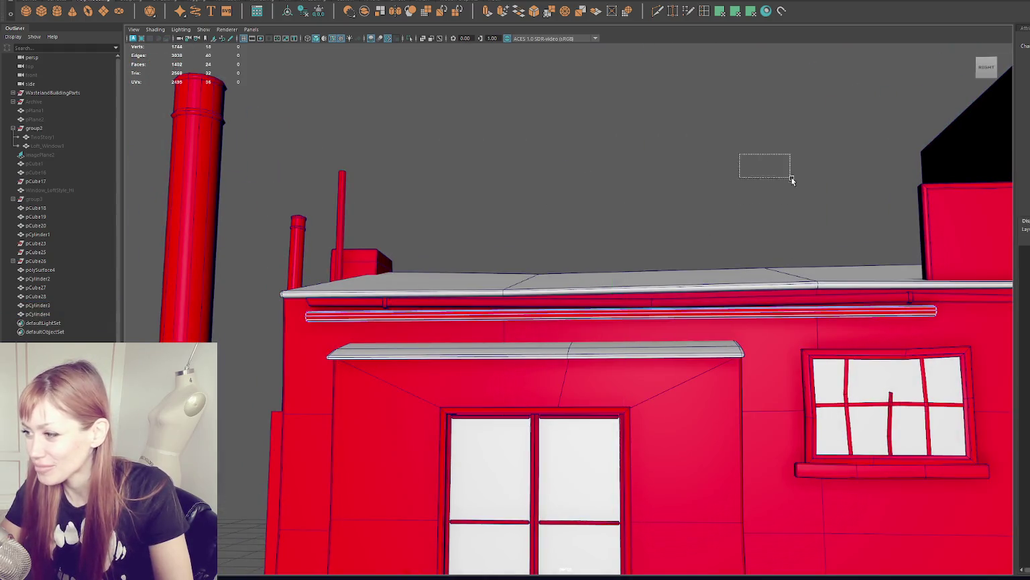
# - Select the lower gutter bar among the roof trim pieces
pyautogui.moveTo(740, 157); pyautogui.dragTo(958, 321)
pyautogui.press('F8')
pyautogui.moveTo(683, 160)
pyautogui.keyDown('alt'); pyautogui.mouseDown()
pyautogui.moveTo(566, 299)
pyautogui.moveTo(476, 295)
pyautogui.moveTo(509, 311)
pyautogui.moveTo(356, 180)
pyautogui.mouseUp(); pyautogui.keyUp('alt')
pyautogui.click(554, 310)
pyautogui.click(362, 148)
pyautogui.click(304, 316)
pyautogui.keyDown('alt'); pyautogui.moveTo(303, 316); pyautogui.dragTo(409, 253); pyautogui.keyUp('alt')
pyautogui.click(393, 443)
pyautogui.click(368, 332)
pyautogui.click(434, 140)
pyautogui.moveTo(434, 139)
pyautogui.keyDown('alt'); pyautogui.mouseDown()
pyautogui.moveTo(486, 124)
pyautogui.moveTo(478, 132)
pyautogui.mouseUp(); pyautogui.keyUp('alt')
pyautogui.click(393, 348)
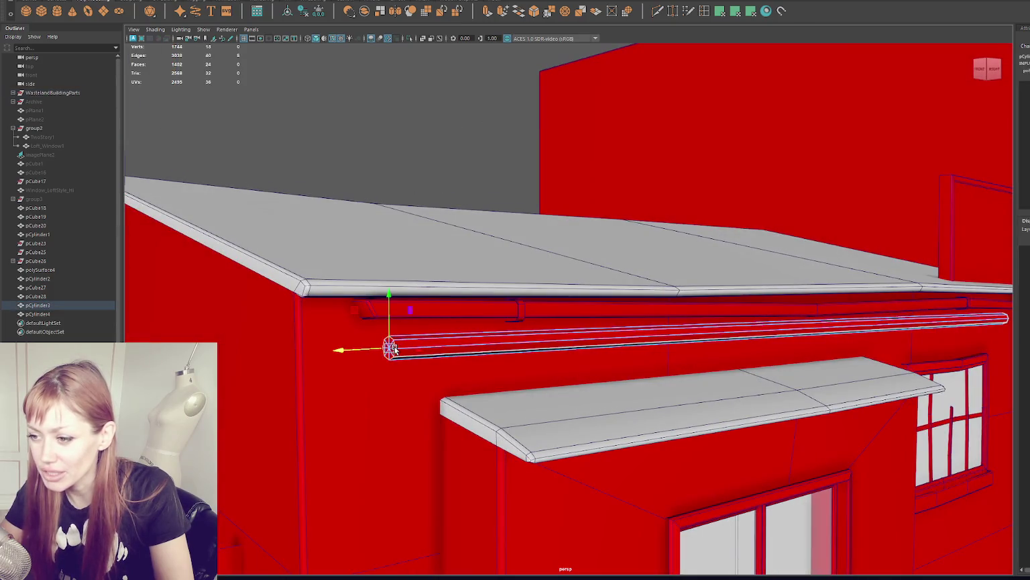
pyautogui.keyDown('alt'); pyautogui.moveTo(480, 213); pyautogui.dragTo(664, 144); pyautogui.keyUp('alt')
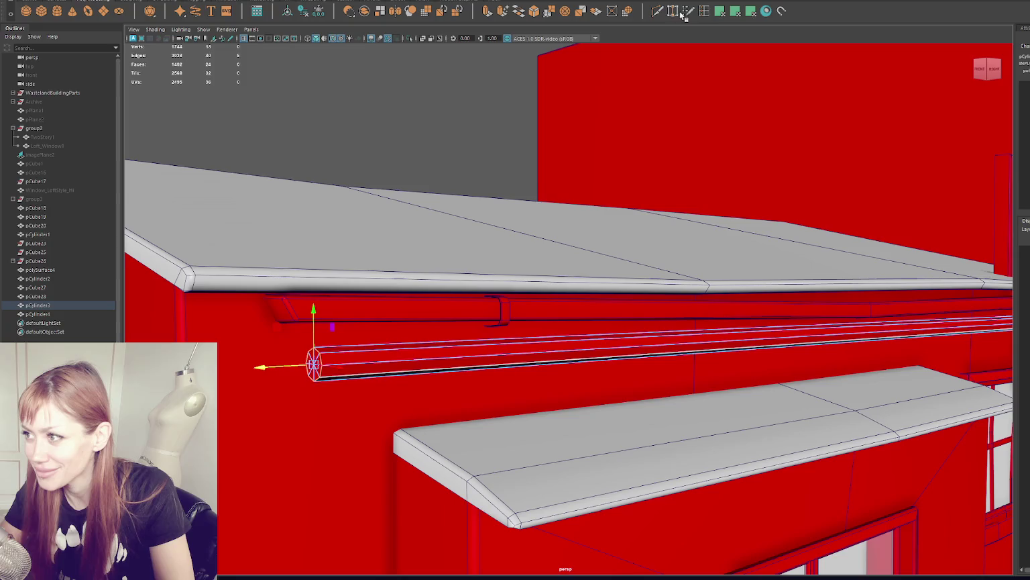
# - Bevel the gutter bar's edges and end edges with a Fraction of 0.1
pyautogui.click(535, 12)
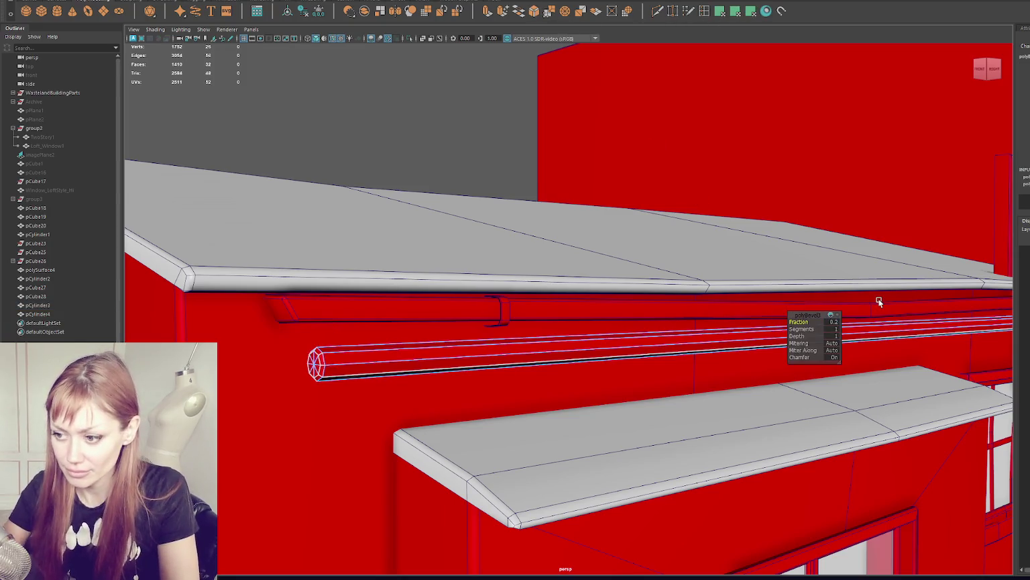
pyautogui.click(835, 322)
pyautogui.write('0.1')
pyautogui.press('Return')
pyautogui.moveTo(837, 323)
pyautogui.keyDown('alt'); pyautogui.mouseDown()
pyautogui.moveTo(810, 258)
pyautogui.moveTo(208, 241)
pyautogui.mouseUp(); pyautogui.keyUp('alt')
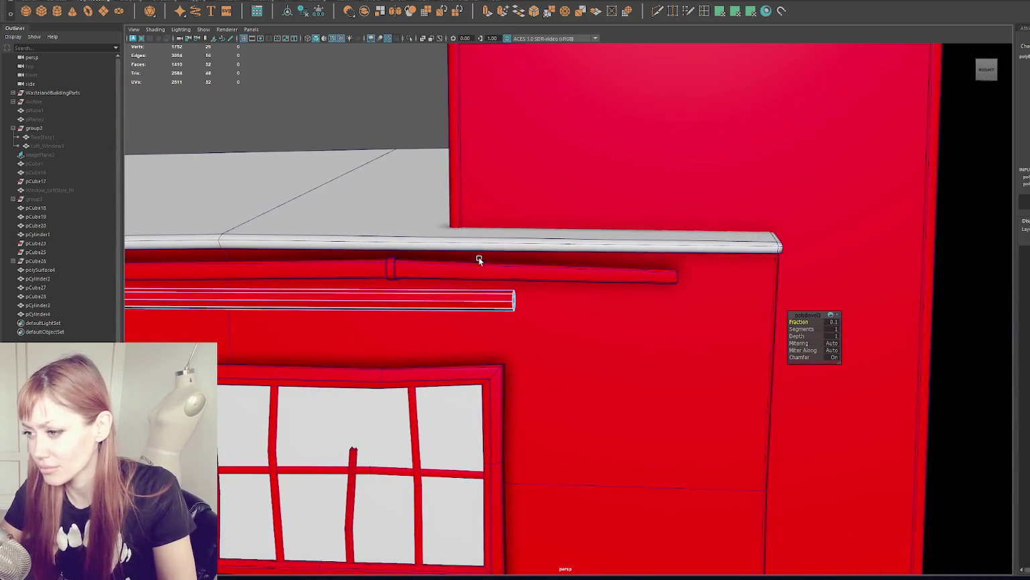
pyautogui.scroll(2, 491, 296)
pyautogui.click(490, 294)
pyautogui.keyDown('alt'); pyautogui.moveTo(603, 292); pyautogui.dragTo(460, 292); pyautogui.keyUp('alt')
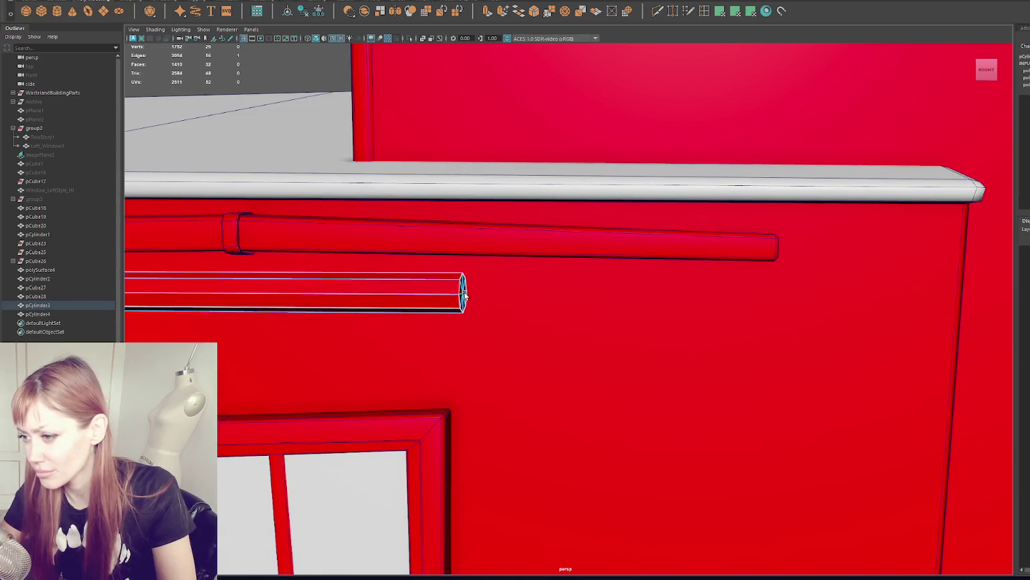
pyautogui.hotkey('ctrl', 'b')
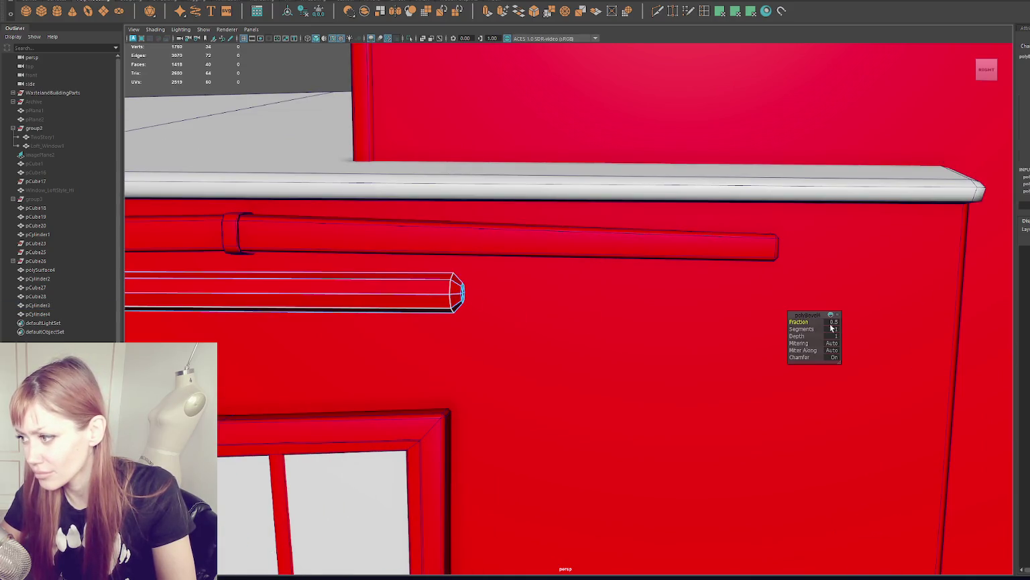
pyautogui.moveTo(832, 328); pyautogui.dragTo(827, 328, button='middle')
pyautogui.moveTo(828, 328)
pyautogui.keyDown('alt'); pyautogui.mouseDown()
pyautogui.moveTo(607, 260)
pyautogui.moveTo(230, 266)
pyautogui.moveTo(904, 265)
pyautogui.moveTo(625, 247)
pyautogui.mouseUp(); pyautogui.keyUp('alt')
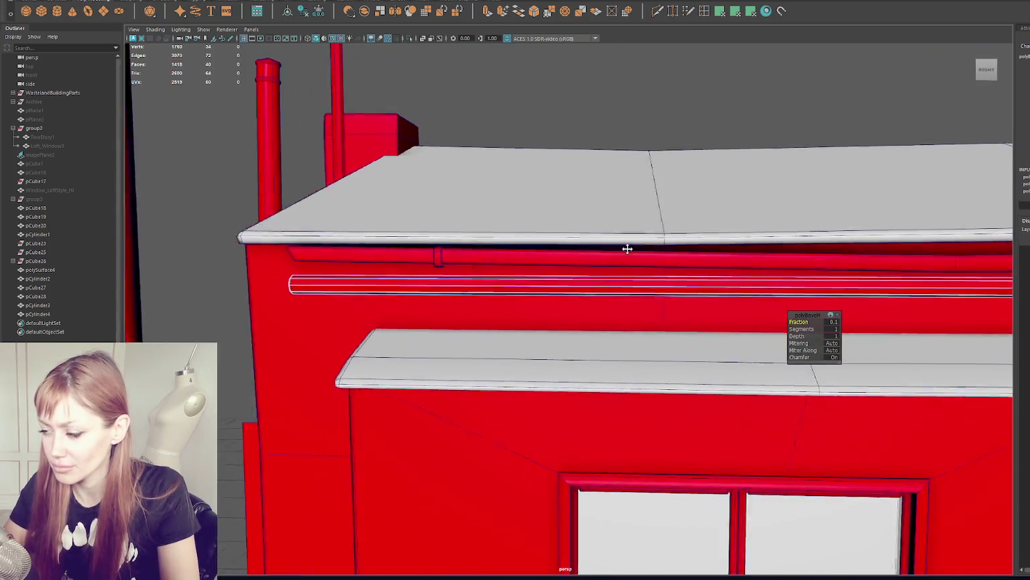
pyautogui.scroll(2, 626, 246)
# - Insert two edge loops on the roof pipe and shift their vertices to form a kink
pyautogui.click(674, 11)
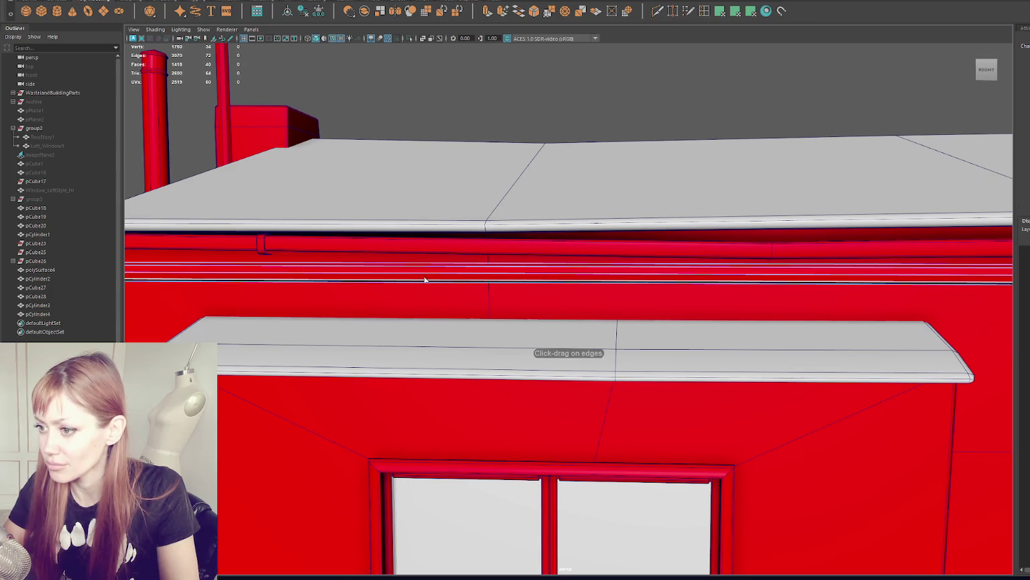
pyautogui.moveTo(525, 274); pyautogui.dragTo(849, 291)
pyautogui.click(850, 290)
pyautogui.moveTo(637, 103); pyautogui.dragTo(608, 103, button='right')
pyautogui.moveTo(546, 236)
pyautogui.mouseDown()
pyautogui.moveTo(559, 301)
pyautogui.moveTo(558, 252)
pyautogui.mouseUp()
pyautogui.scroll(-3, 665, 268)
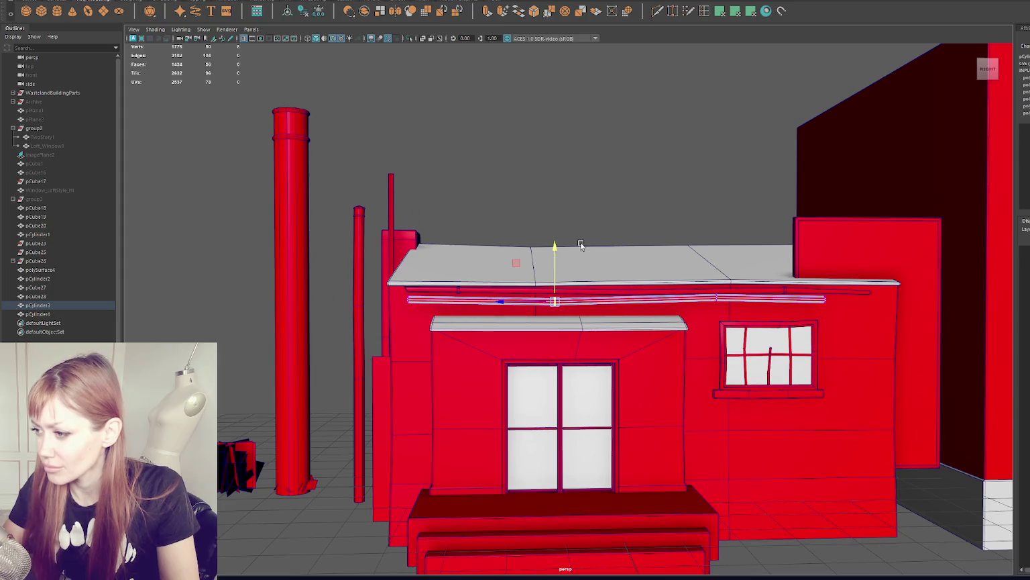
# - Duplicate the roof pipe, rotate the copy outward, and move it to the roof's left corner
pyautogui.click(679, 208)
pyautogui.moveTo(679, 207)
pyautogui.keyDown('alt'); pyautogui.mouseDown()
pyautogui.moveTo(609, 212)
pyautogui.moveTo(576, 278)
pyautogui.moveTo(484, 297)
pyautogui.moveTo(597, 306)
pyautogui.moveTo(570, 299)
pyautogui.mouseUp(); pyautogui.keyUp('alt')
pyautogui.click(576, 277)
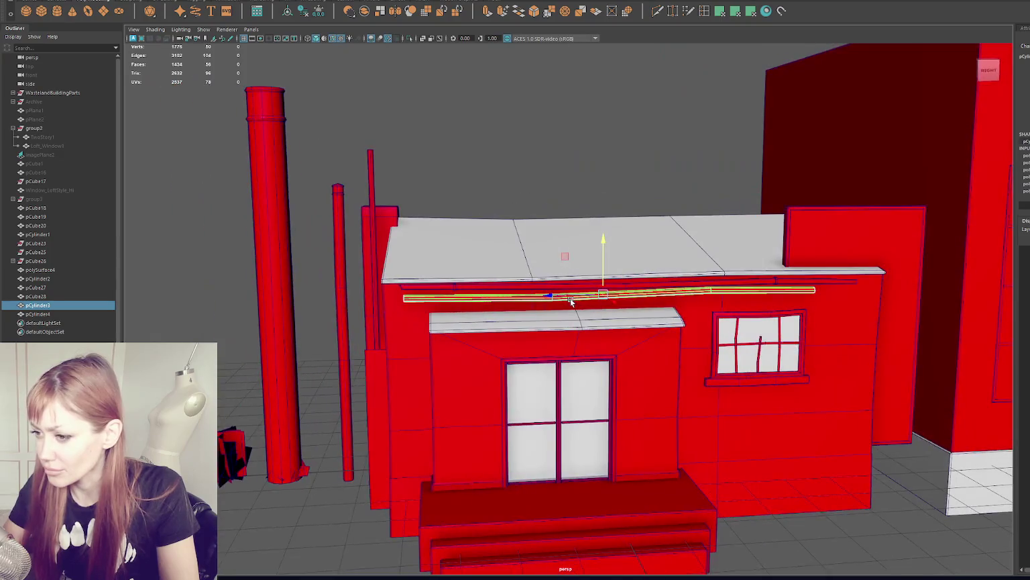
pyautogui.scroll(3, 553, 295)
pyautogui.moveTo(426, 288)
pyautogui.keyDown('alt'); pyautogui.mouseDown()
pyautogui.moveTo(467, 287)
pyautogui.moveTo(403, 303)
pyautogui.mouseUp(); pyautogui.keyUp('alt')
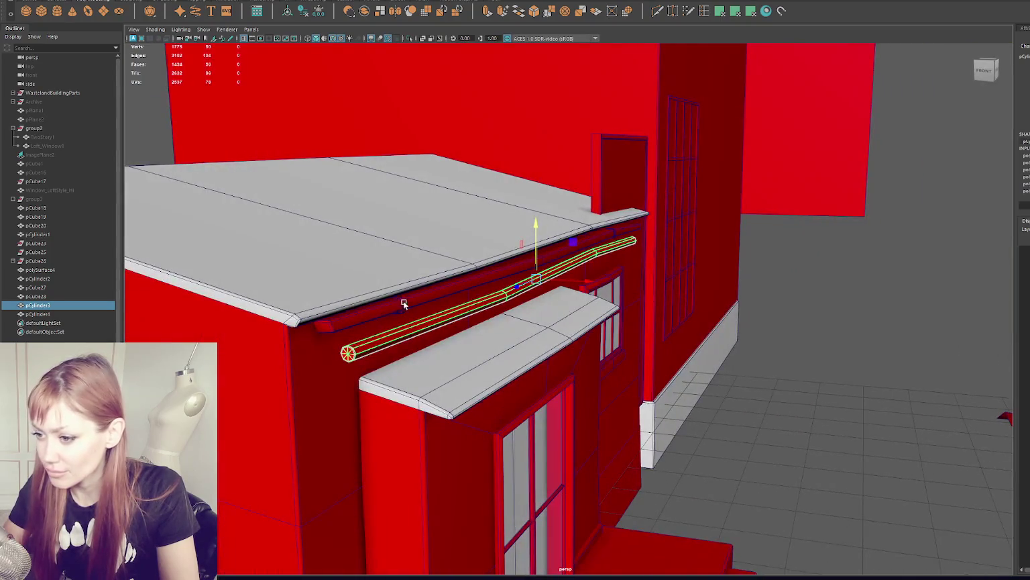
pyautogui.hotkey('ctrl', 'd')
pyautogui.press('e')
pyautogui.moveTo(527, 265)
pyautogui.mouseDown()
pyautogui.moveTo(510, 297)
pyautogui.moveTo(587, 311)
pyautogui.moveTo(664, 303)
pyautogui.mouseUp()
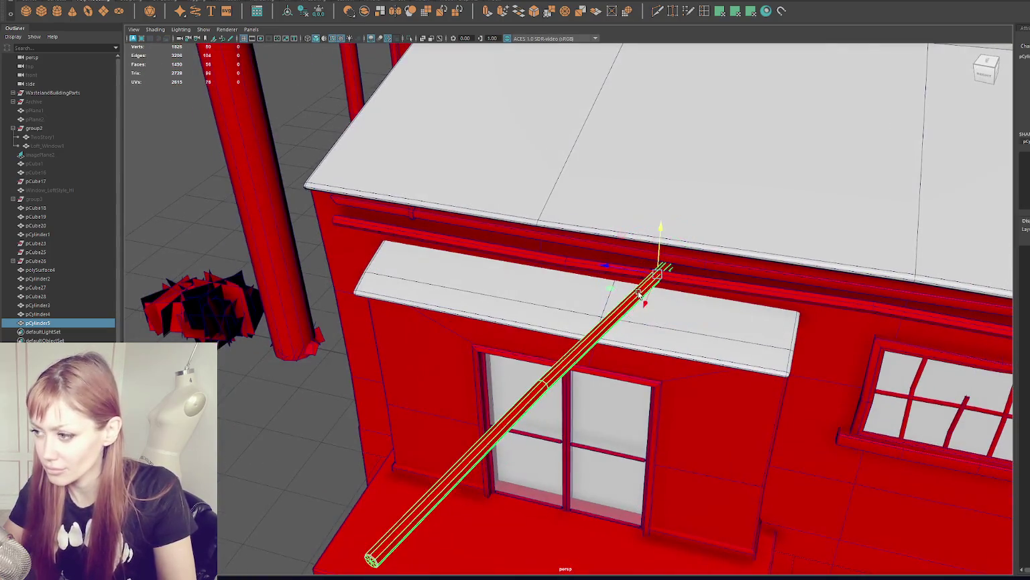
pyautogui.press('w')
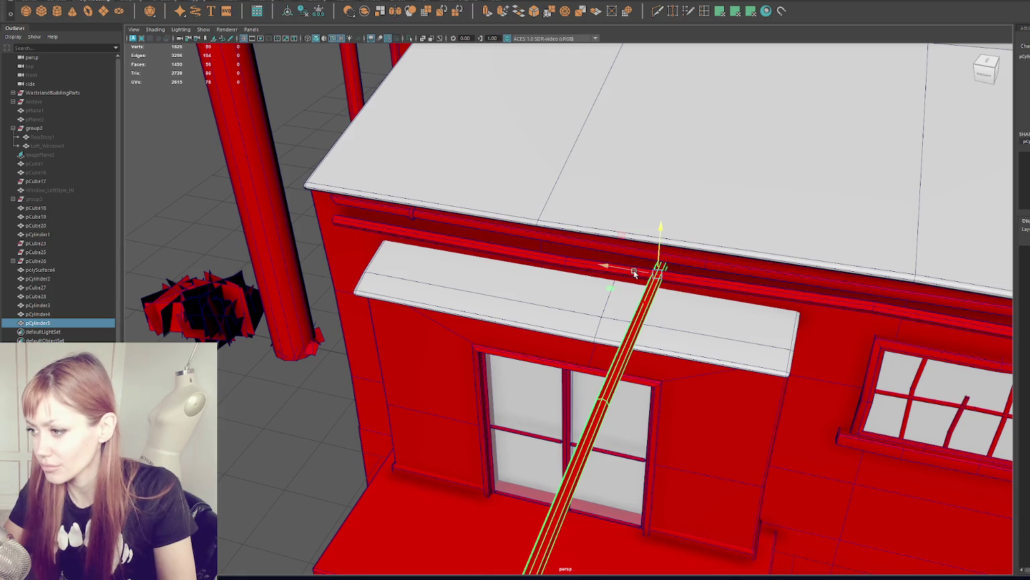
pyautogui.moveTo(664, 304); pyautogui.dragTo(462, 260, button='middle')
# - Scale the copied pipe down into a short stub near the awning's end
pyautogui.keyDown('alt'); pyautogui.moveTo(462, 260); pyautogui.dragTo(563, 421); pyautogui.keyUp('alt')
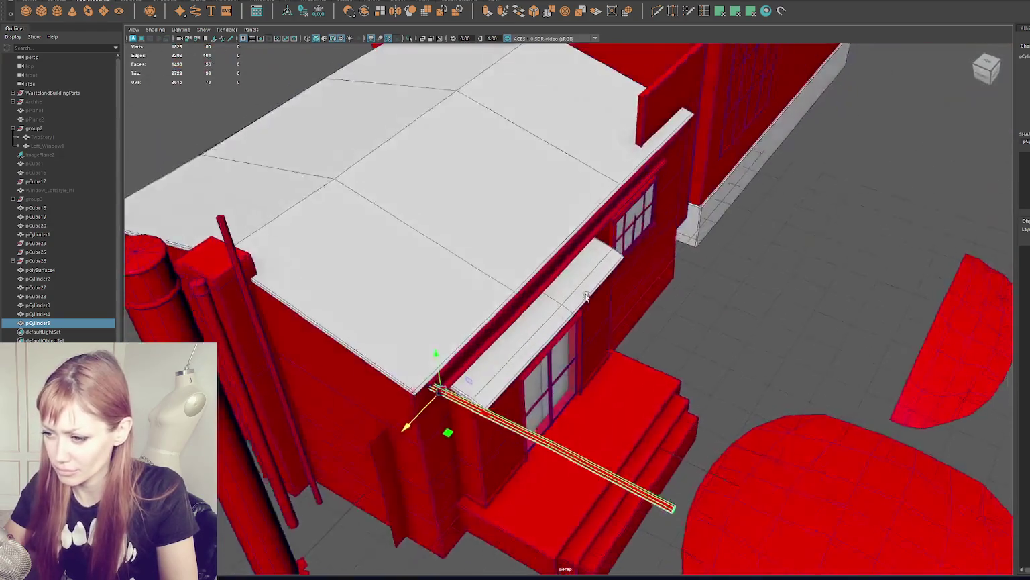
pyautogui.moveTo(563, 421); pyautogui.dragTo(729, 459, button='middle')
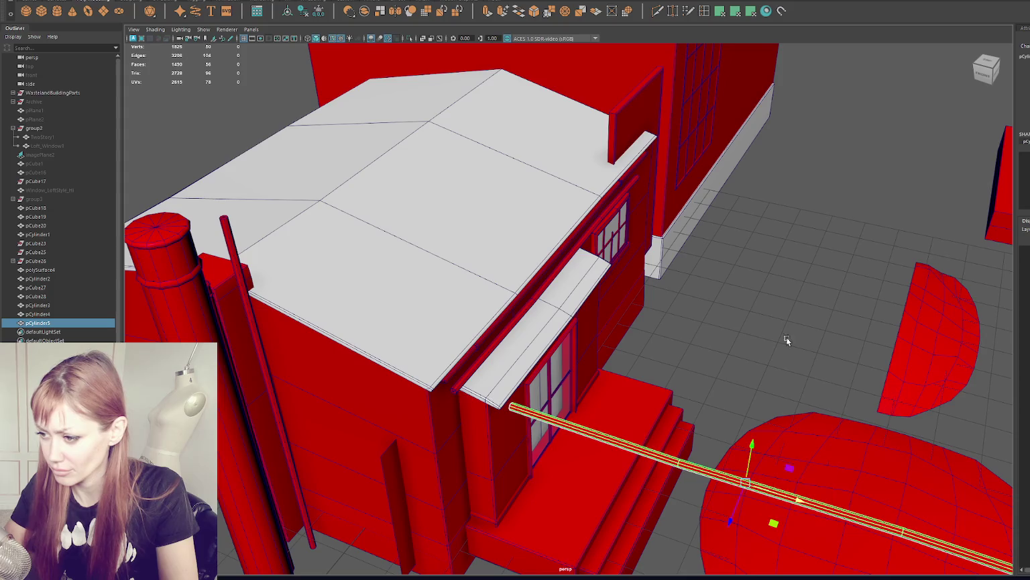
pyautogui.click(801, 318)
pyautogui.keyDown('alt'); pyautogui.moveTo(801, 318); pyautogui.dragTo(691, 327); pyautogui.keyUp('alt')
pyautogui.hotkey('ctrl', 'z')
pyautogui.hotkey('ctrl', 'z')
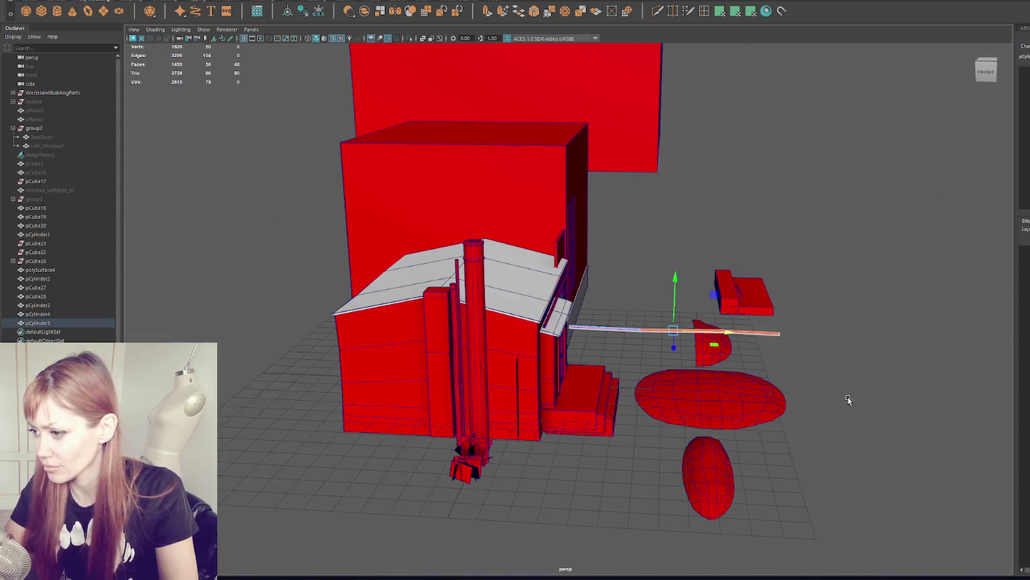
pyautogui.hotkey('ctrl', 'z')
pyautogui.hotkey('ctrl', 'z')
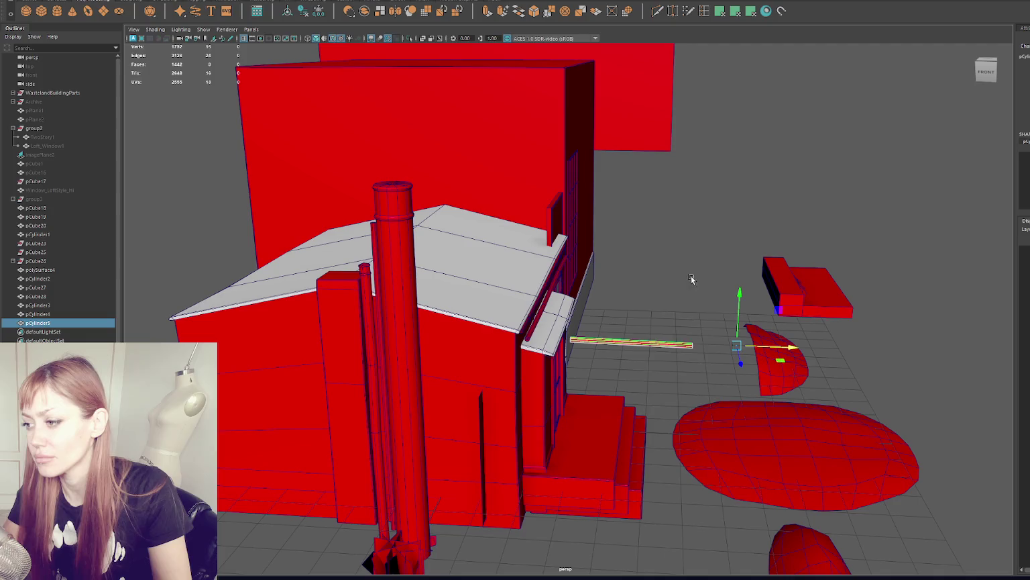
pyautogui.click(675, 291)
pyautogui.click(657, 341)
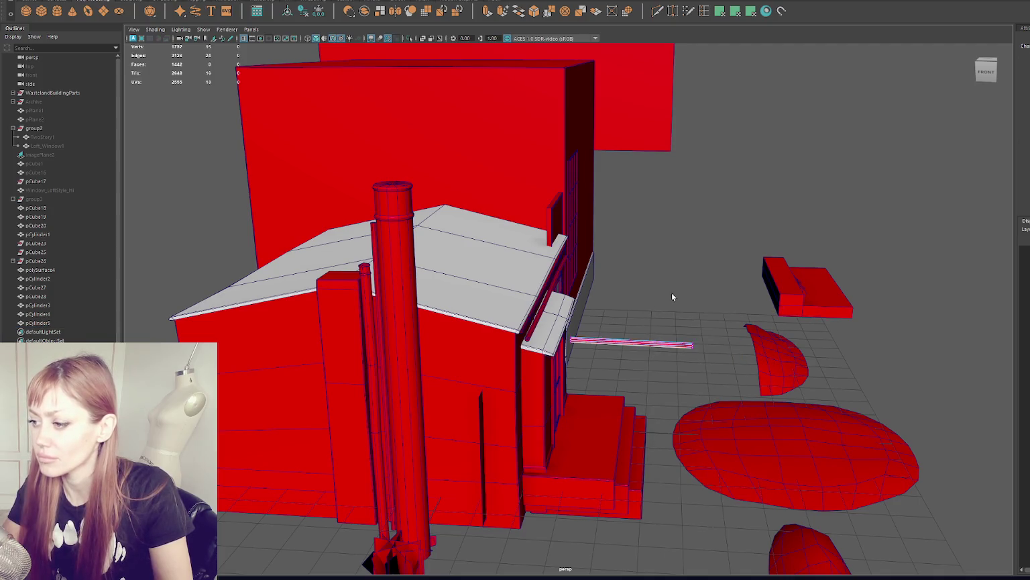
pyautogui.moveTo(690, 310); pyautogui.dragTo(600, 347)
pyautogui.press('f')
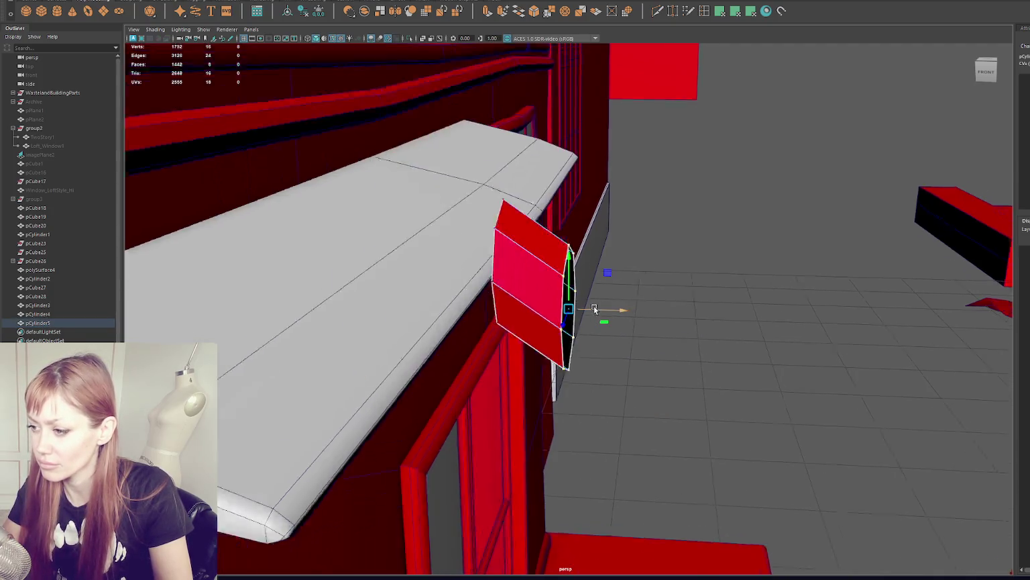
pyautogui.keyDown('alt'); pyautogui.moveTo(576, 257); pyautogui.dragTo(591, 279); pyautogui.keyUp('alt')
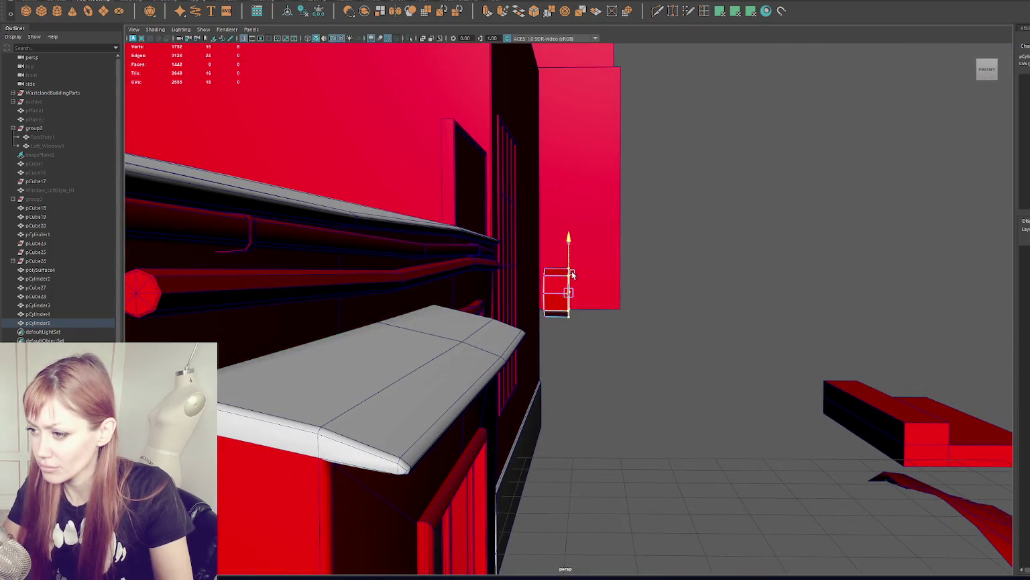
# - Place the short stub just off the long pipe's end, then select both pieces
pyautogui.keyDown('alt'); pyautogui.moveTo(577, 280); pyautogui.dragTo(463, 295); pyautogui.keyUp('alt')
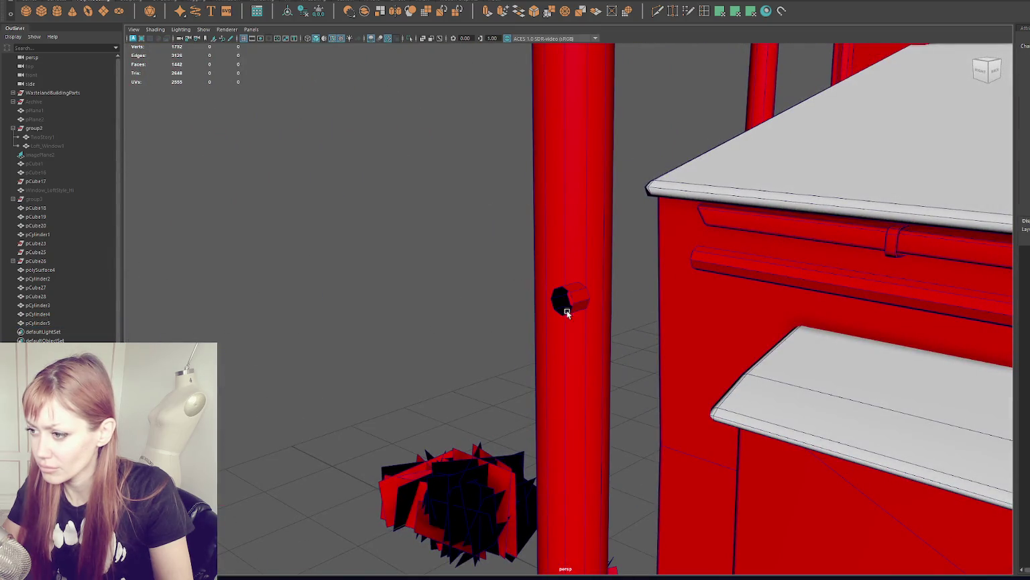
pyautogui.keyDown('alt'); pyautogui.moveTo(564, 306); pyautogui.dragTo(591, 308); pyautogui.keyUp('alt')
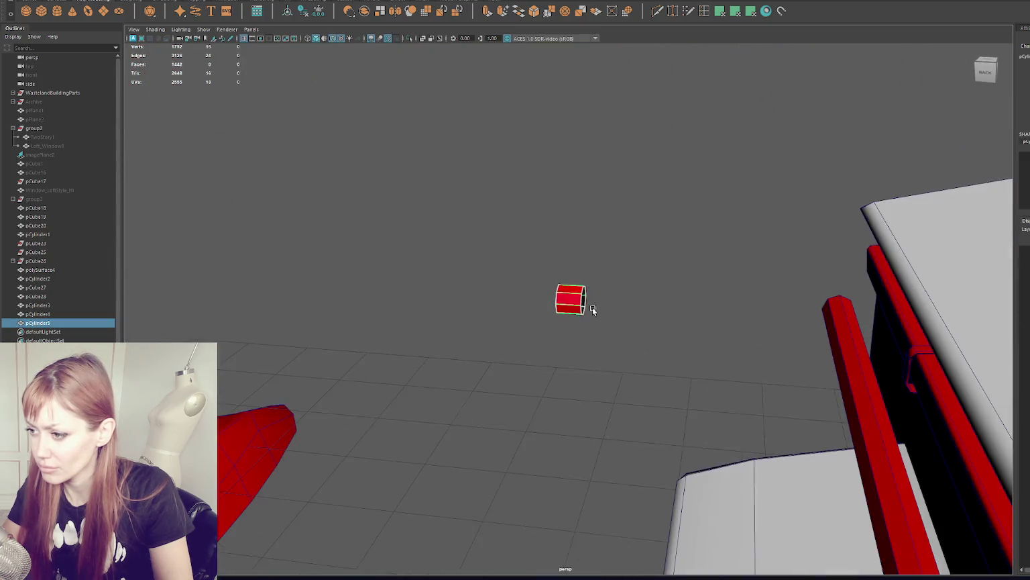
pyautogui.press('w')
pyautogui.moveTo(521, 296); pyautogui.dragTo(791, 318, button='middle')
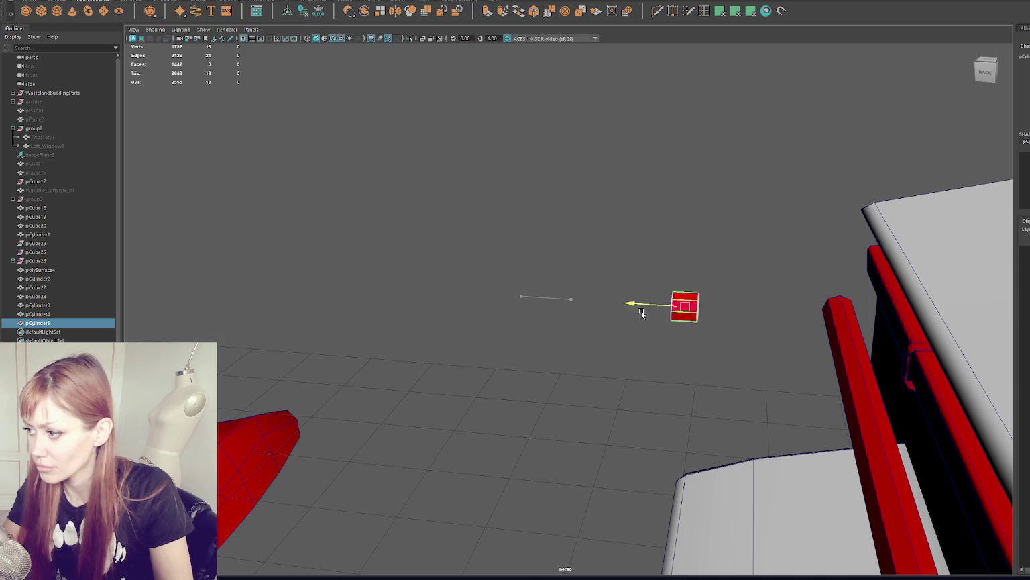
pyautogui.press('f')
pyautogui.moveTo(771, 322)
pyautogui.keyDown('alt'); pyautogui.mouseDown()
pyautogui.moveTo(715, 310)
pyautogui.moveTo(554, 333)
pyautogui.mouseUp(); pyautogui.keyUp('alt')
pyautogui.moveTo(492, 338); pyautogui.dragTo(488, 344, button='middle')
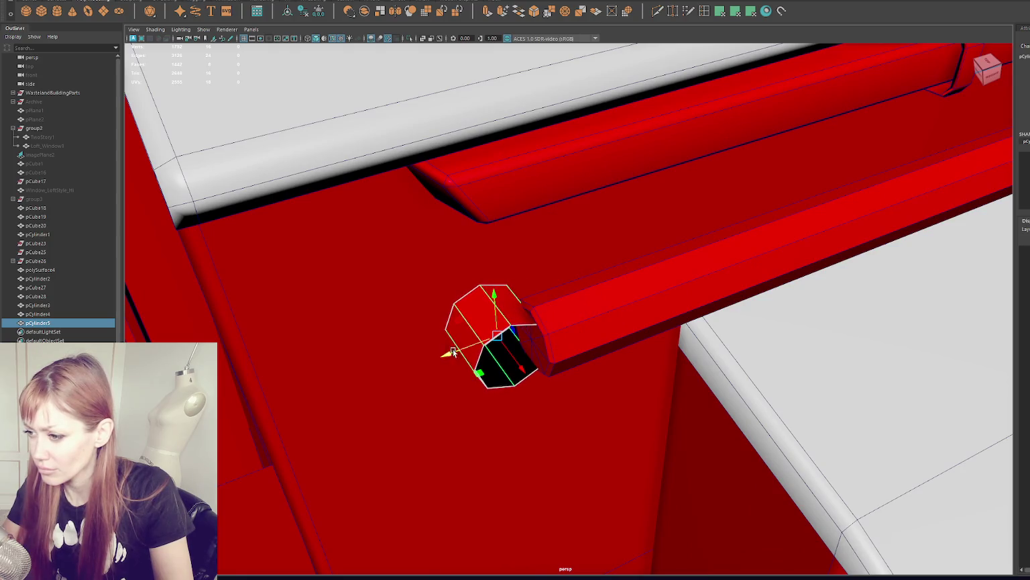
pyautogui.moveTo(504, 348)
pyautogui.mouseDown(button='middle')
pyautogui.moveTo(554, 350)
pyautogui.moveTo(490, 328)
pyautogui.moveTo(503, 360)
pyautogui.moveTo(369, 318)
pyautogui.mouseUp(button='middle')
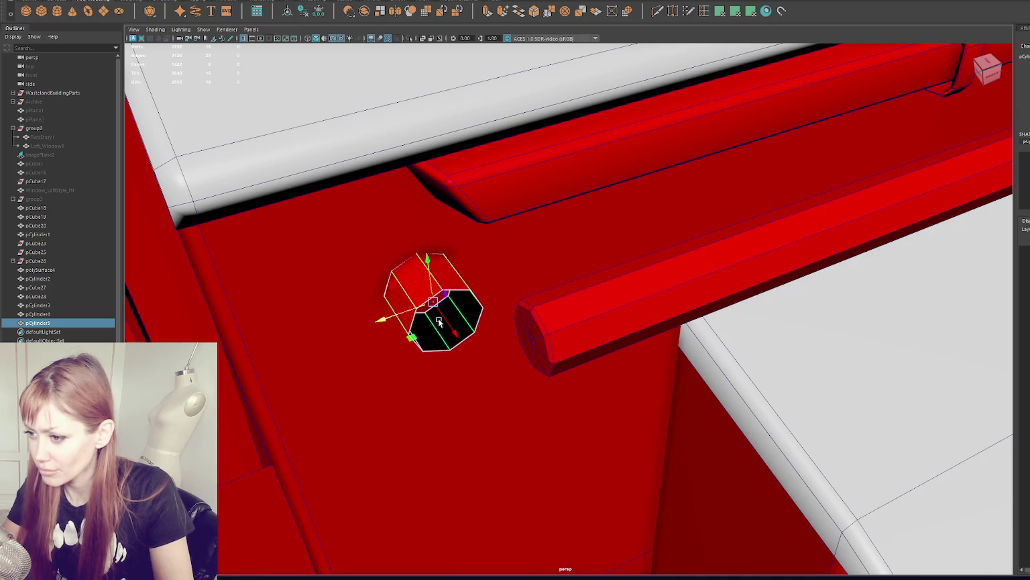
pyautogui.keyDown('shift'); pyautogui.click(591, 310); pyautogui.keyUp('shift')
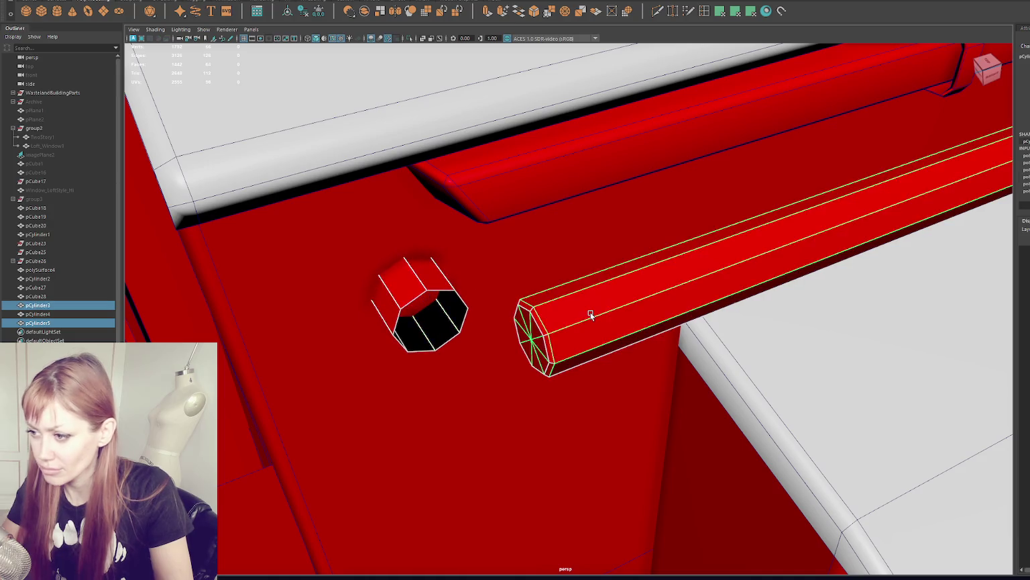
# - Delete the long pipe's end-cap faces and combine both cylinders into one mesh without history
pyautogui.hotkey('ctrl', '1')
pyautogui.moveTo(489, 219); pyautogui.dragTo(590, 414)
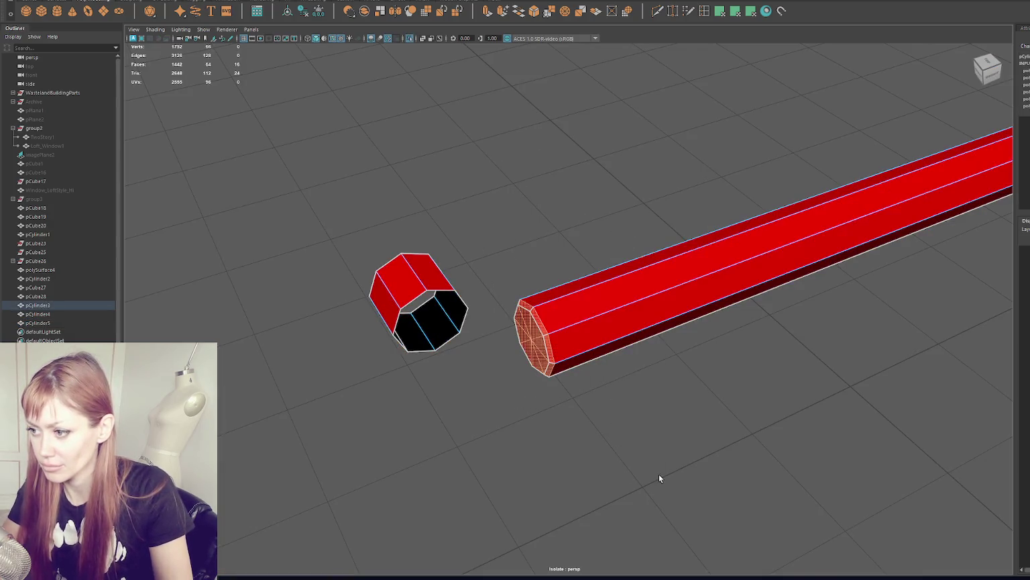
pyautogui.press('Delete')
pyautogui.moveTo(540, 207); pyautogui.dragTo(427, 295, button='right')
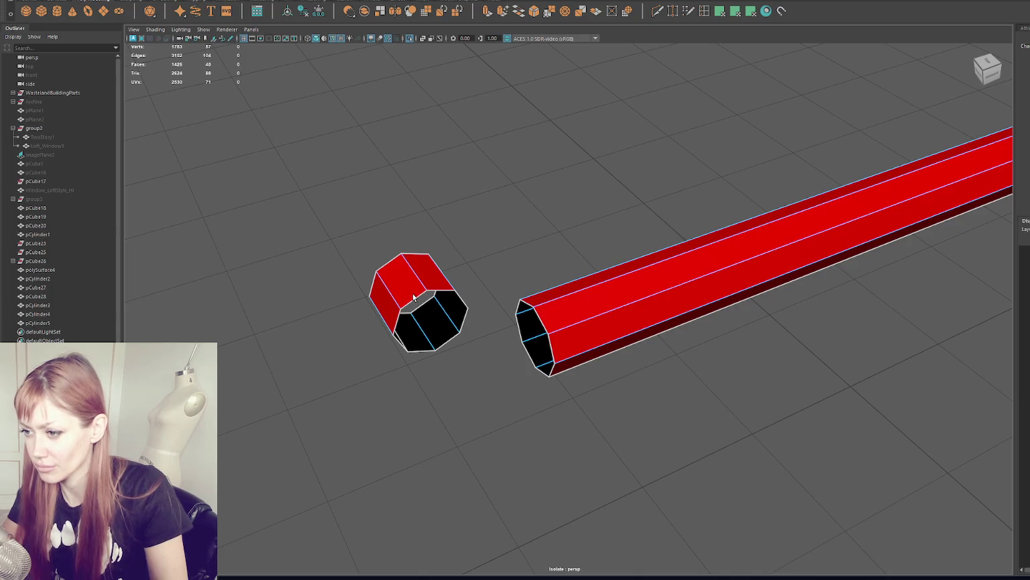
pyautogui.press('F8')
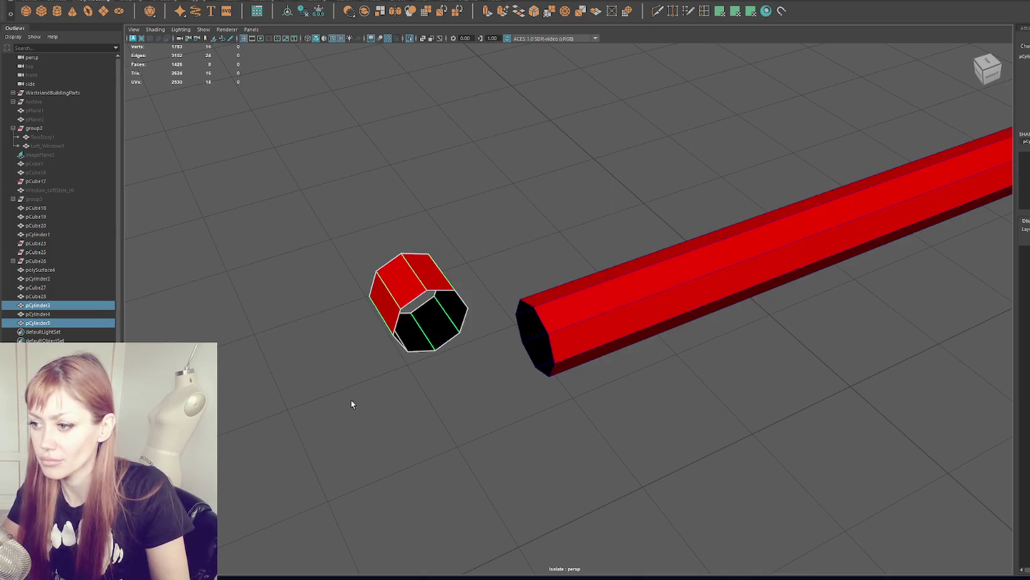
pyautogui.keyDown('shift'); pyautogui.click(738, 262); pyautogui.keyUp('shift')
pyautogui.click(156, 1)
pyautogui.click(207, 13)
pyautogui.click(302, 11)
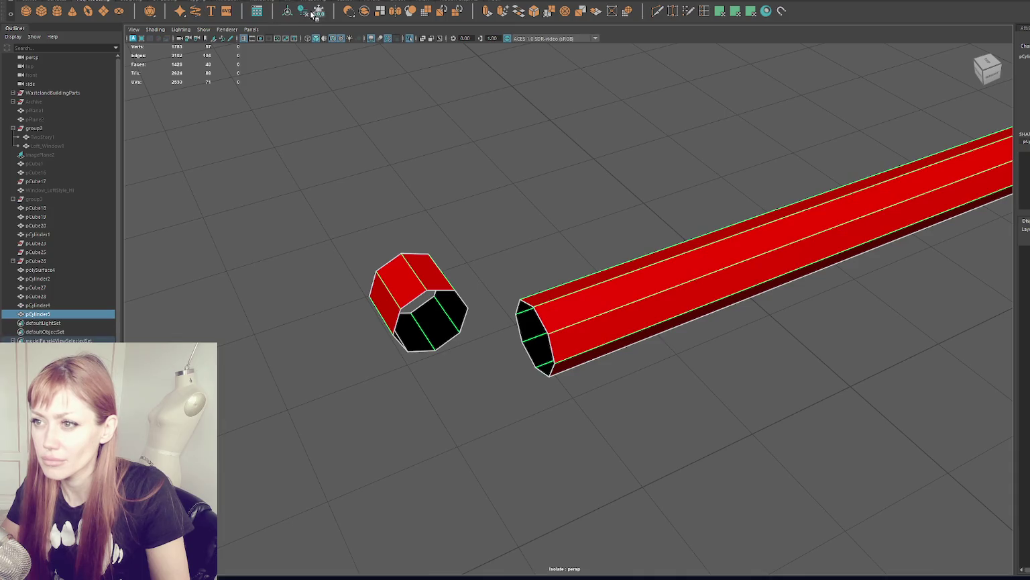
pyautogui.click(506, 158)
pyautogui.click(465, 307)
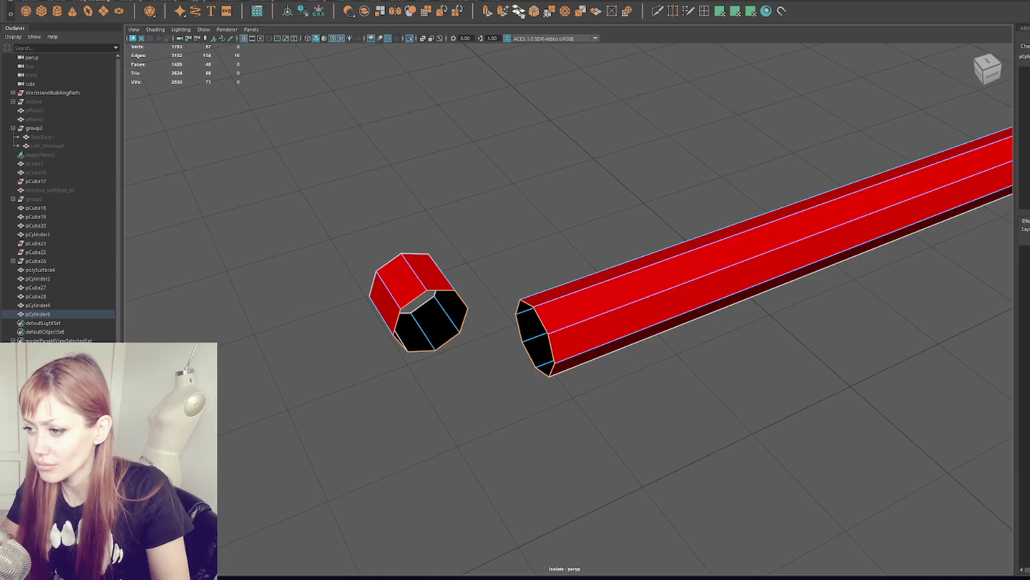
# - Trial a bridge between the open ends with divisions, taper and curve, then undo it
pyautogui.click(520, 11)
pyautogui.moveTo(799, 322); pyautogui.dragTo(796, 328)
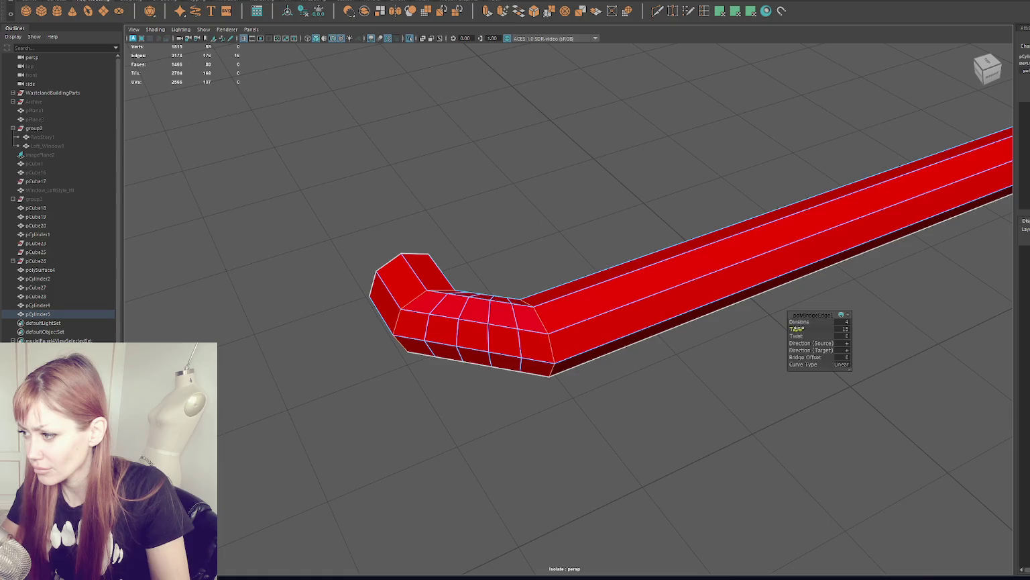
pyautogui.moveTo(810, 327)
pyautogui.mouseDown()
pyautogui.moveTo(834, 332)
pyautogui.moveTo(812, 322)
pyautogui.mouseUp()
pyautogui.click(842, 329)
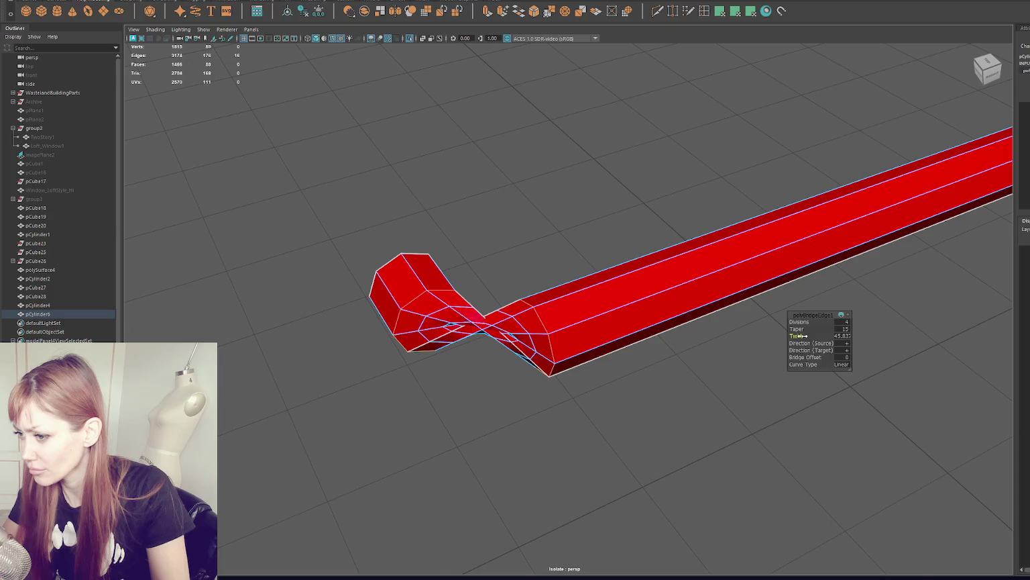
pyautogui.hotkey('ctrl', 'z')
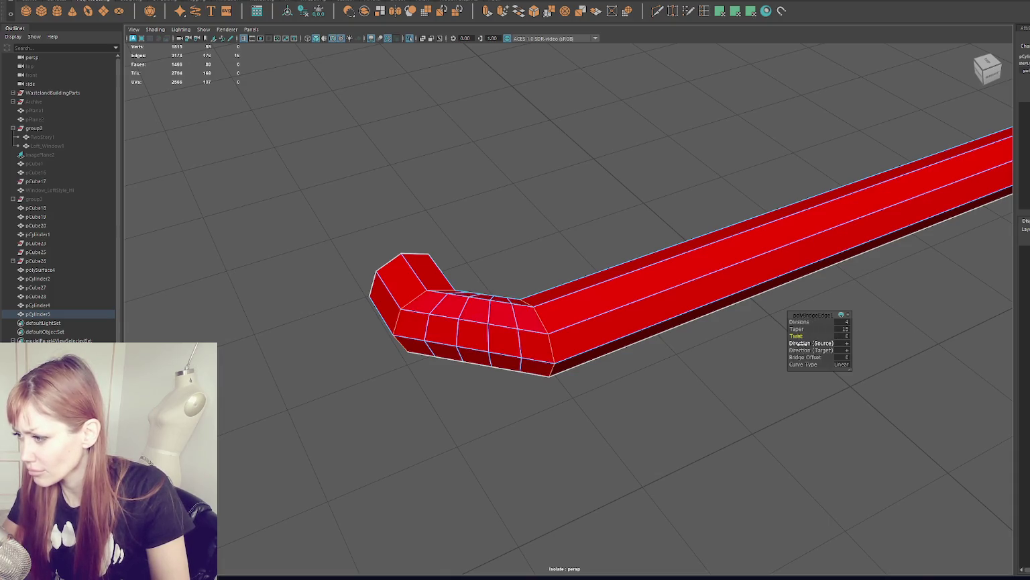
pyautogui.moveTo(798, 365); pyautogui.dragTo(809, 365)
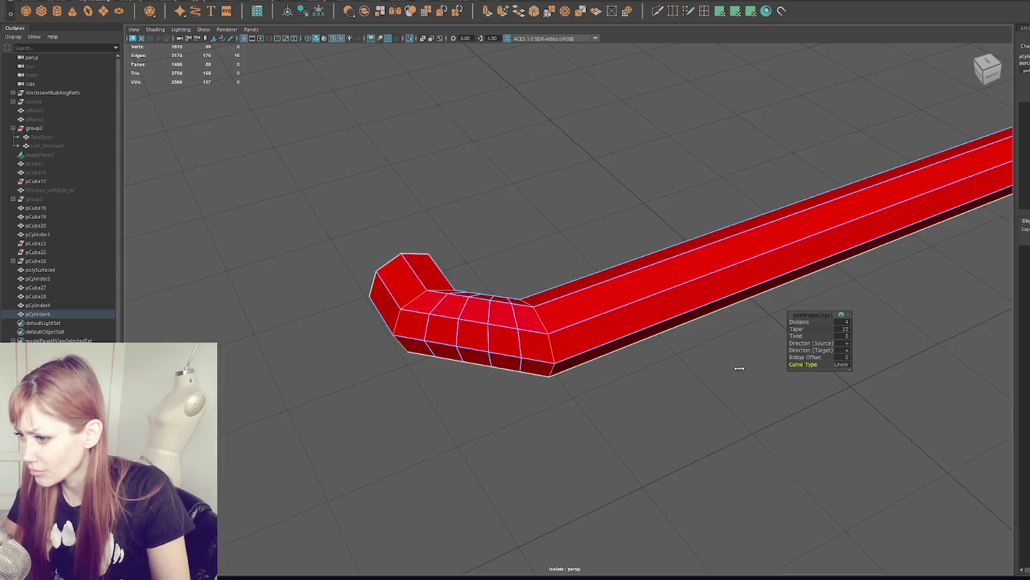
pyautogui.hotkey('ctrl', 'z')
pyautogui.hotkey('ctrl', 'z')
pyautogui.hotkey('ctrl', 'z')
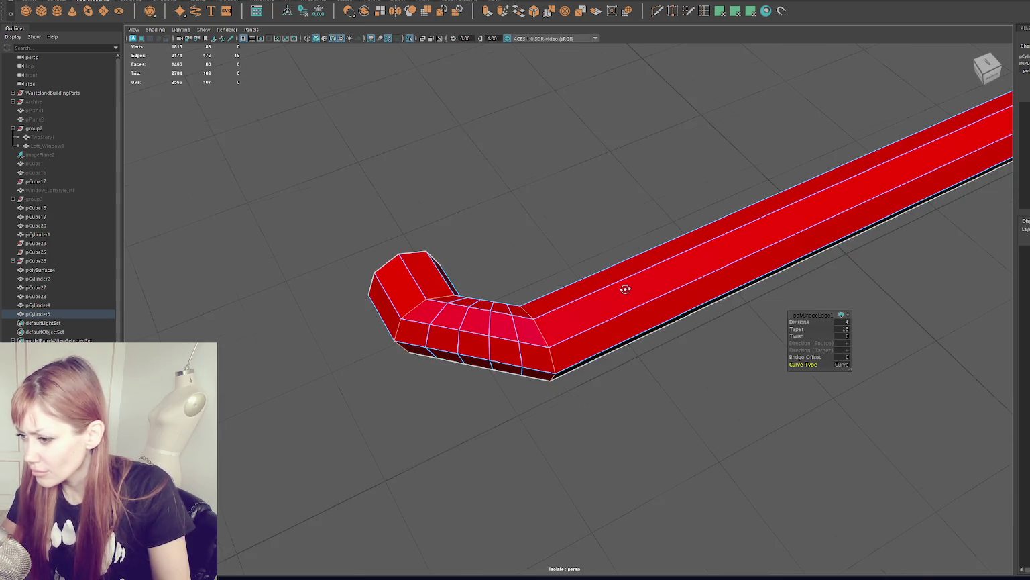
pyautogui.hotkey('ctrl', 'z')
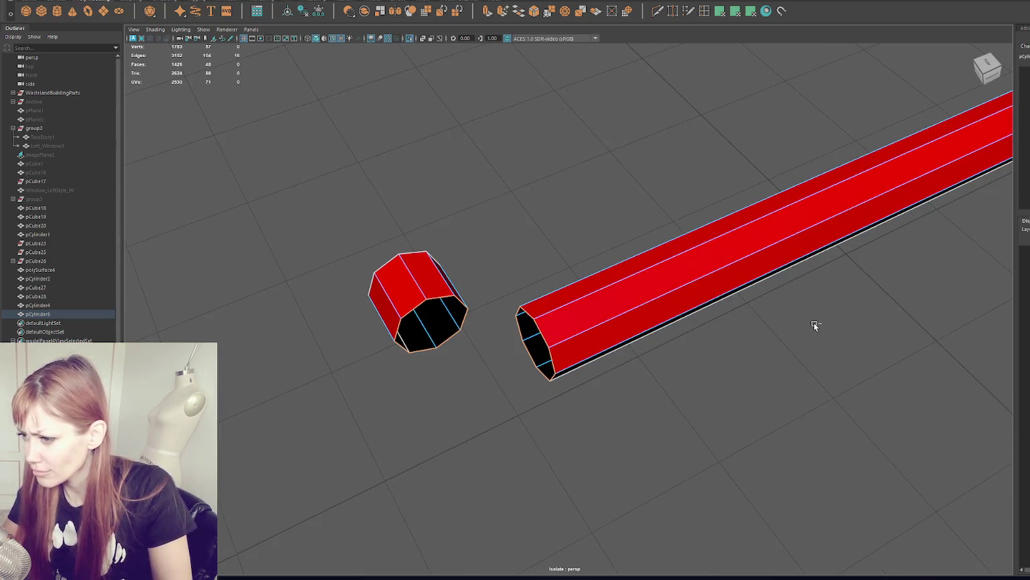
# - Bridge the open ends again with Divisions set to 3 for a rounded elbow
pyautogui.click(523, 12)
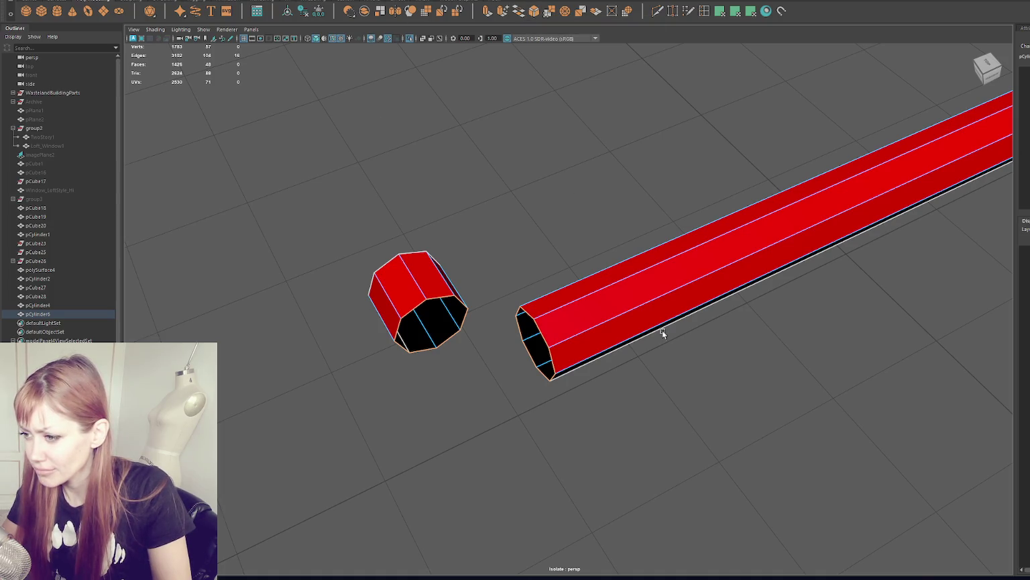
pyautogui.moveTo(800, 322); pyautogui.dragTo(804, 364)
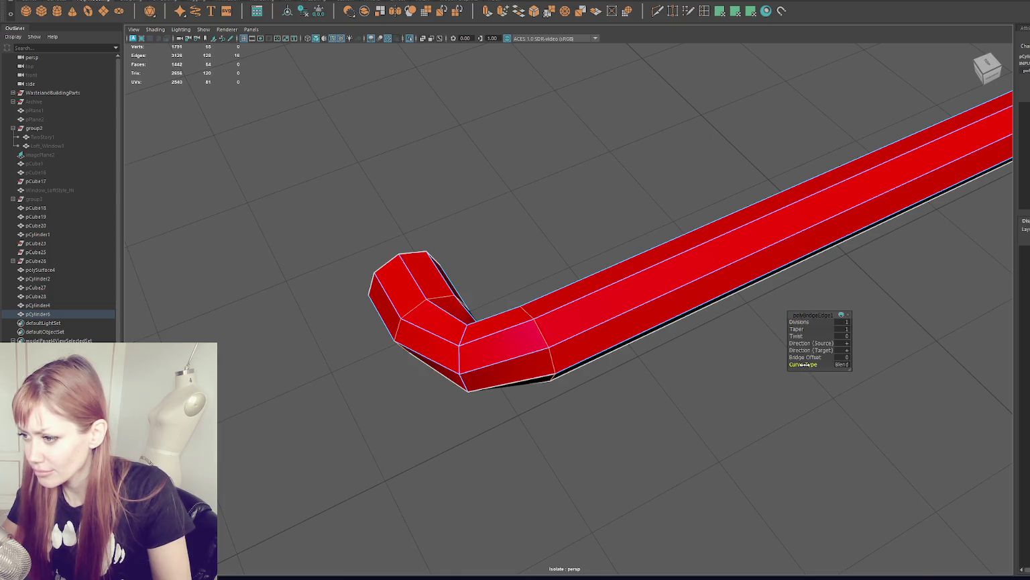
pyautogui.moveTo(798, 322); pyautogui.dragTo(799, 323)
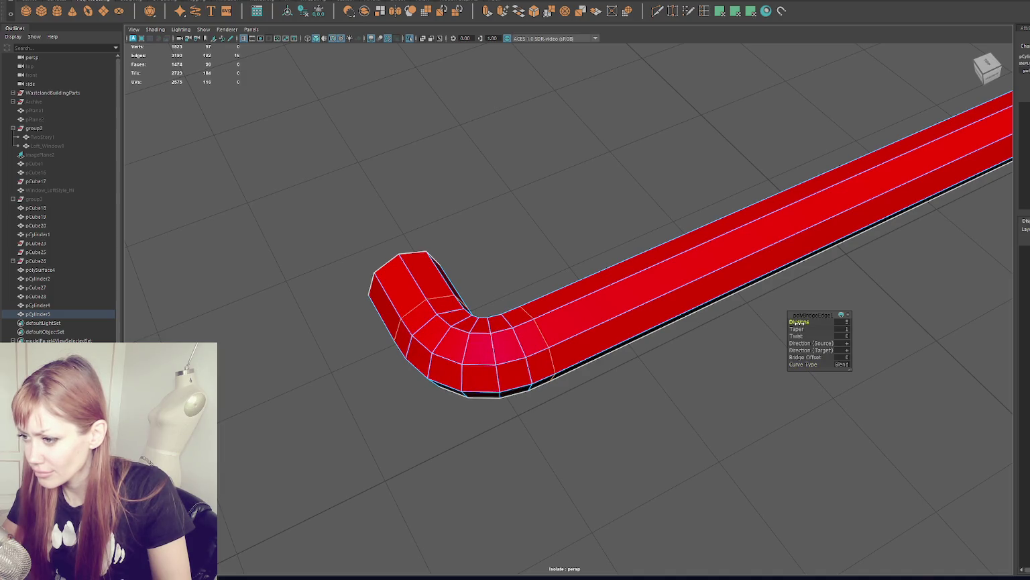
pyautogui.keyDown('alt'); pyautogui.moveTo(412, 150); pyautogui.dragTo(511, 145); pyautogui.keyUp('alt')
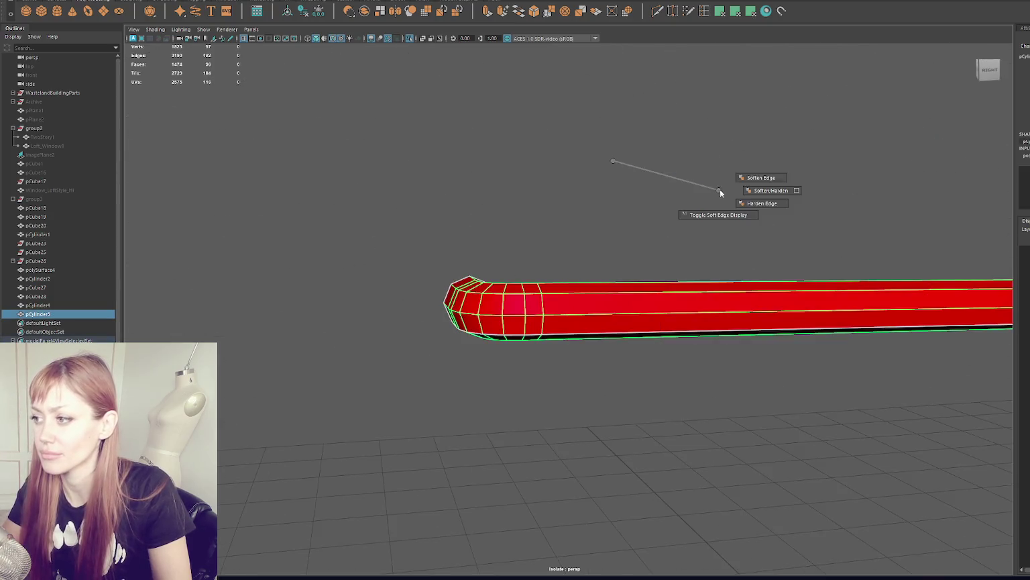
# - Exit Isolate Select to show the whole building and shift pCylinder6 slightly into place
pyautogui.moveTo(596, 224)
pyautogui.keyDown('alt'); pyautogui.mouseDown()
pyautogui.moveTo(796, 235)
pyautogui.moveTo(550, 223)
pyautogui.mouseUp(); pyautogui.keyUp('alt')
pyautogui.hotkey('ctrl', '1')
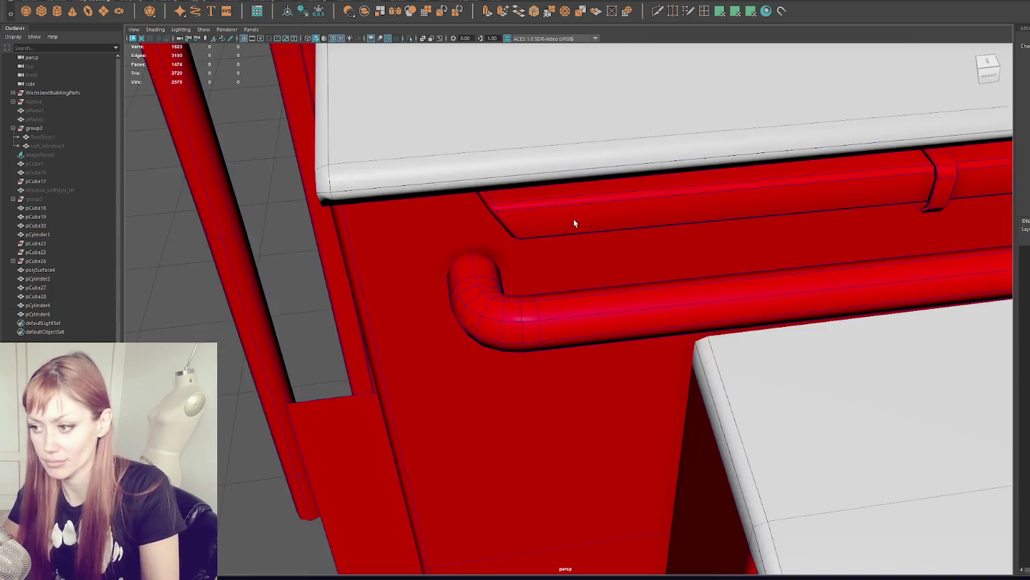
pyautogui.scroll(-5, 690, 243)
pyautogui.scroll(-3, 690, 242)
pyautogui.keyDown('alt'); pyautogui.moveTo(690, 242); pyautogui.dragTo(540, 377); pyautogui.keyUp('alt')
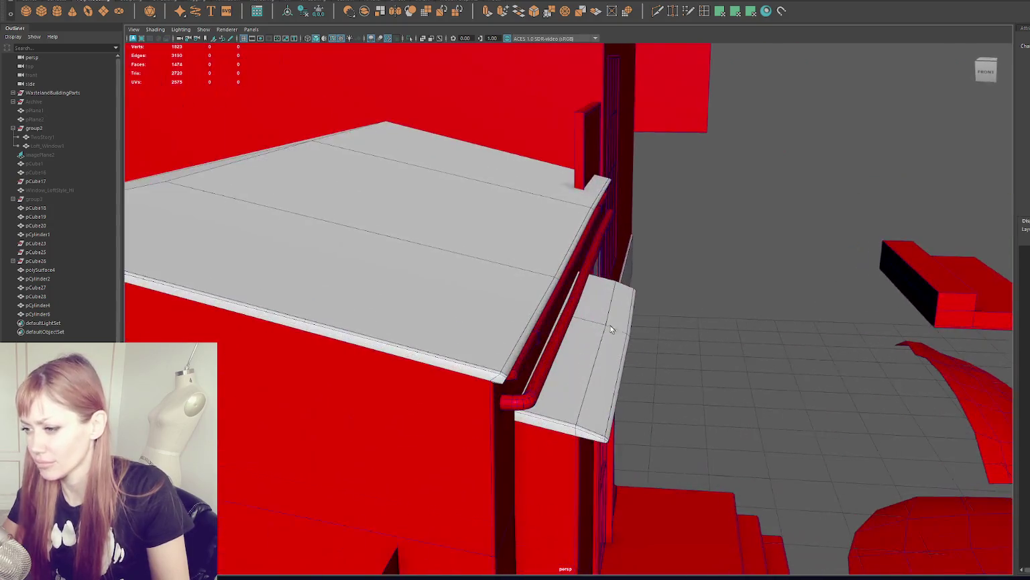
pyautogui.click(540, 377)
pyautogui.moveTo(617, 277)
pyautogui.mouseDown()
pyautogui.moveTo(594, 277)
pyautogui.moveTo(545, 182)
pyautogui.mouseUp()
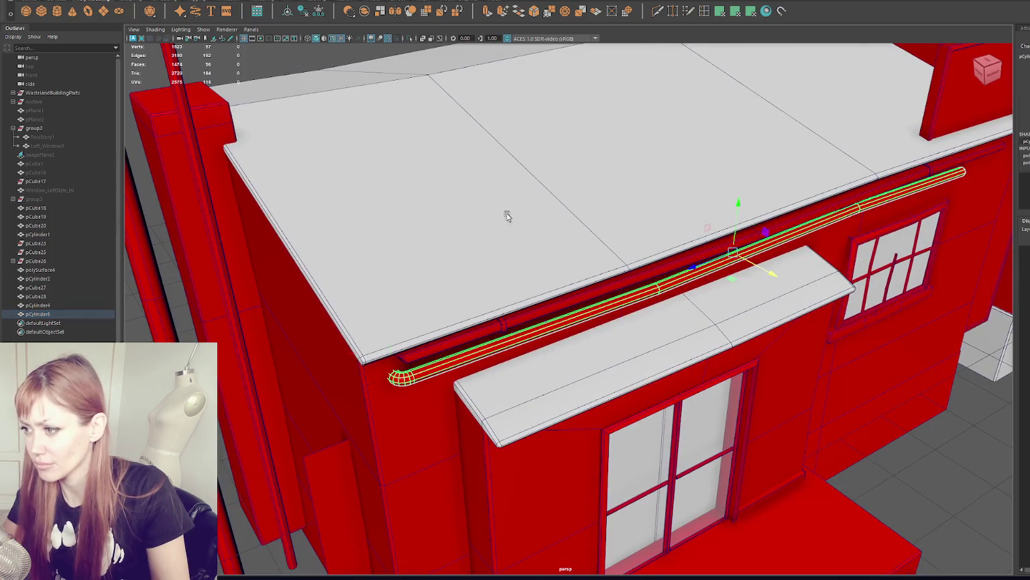
# - Nudge the pipe's right-end vertex so the pipe sits along the roof edge
pyautogui.press('F9')
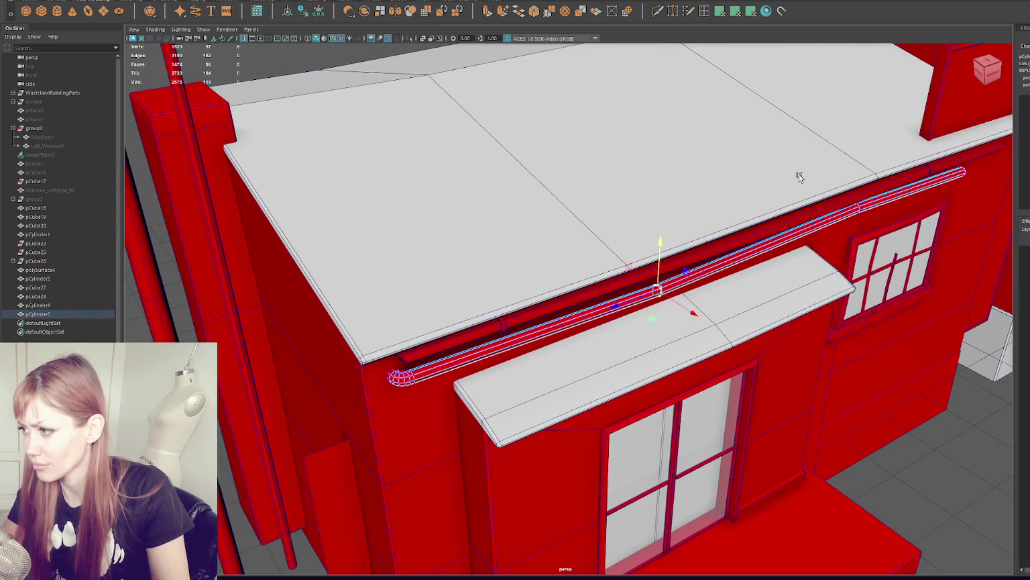
pyautogui.click(864, 196)
pyautogui.click(966, 174)
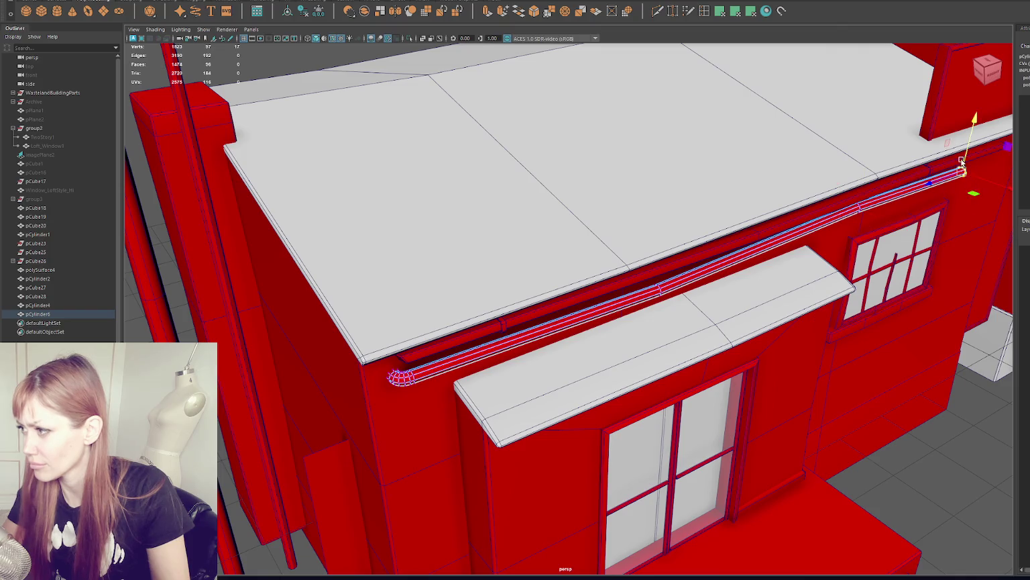
pyautogui.moveTo(967, 176); pyautogui.dragTo(981, 183)
pyautogui.click(656, 290)
pyautogui.keyDown('alt'); pyautogui.moveTo(741, 122); pyautogui.dragTo(587, 280); pyautogui.keyUp('alt')
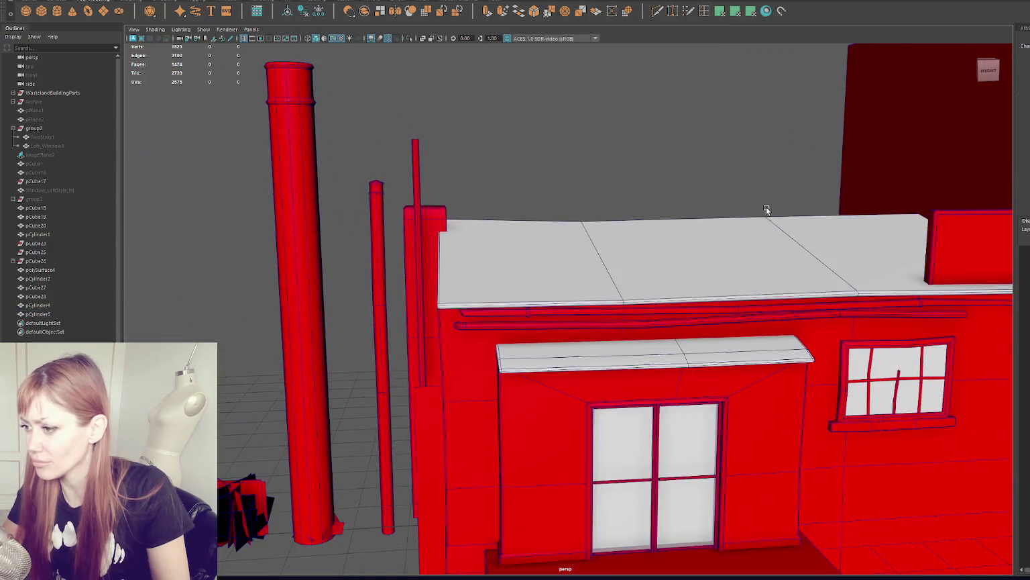
pyautogui.keyDown('alt'); pyautogui.moveTo(766, 210); pyautogui.dragTo(568, 189); pyautogui.keyUp('alt')
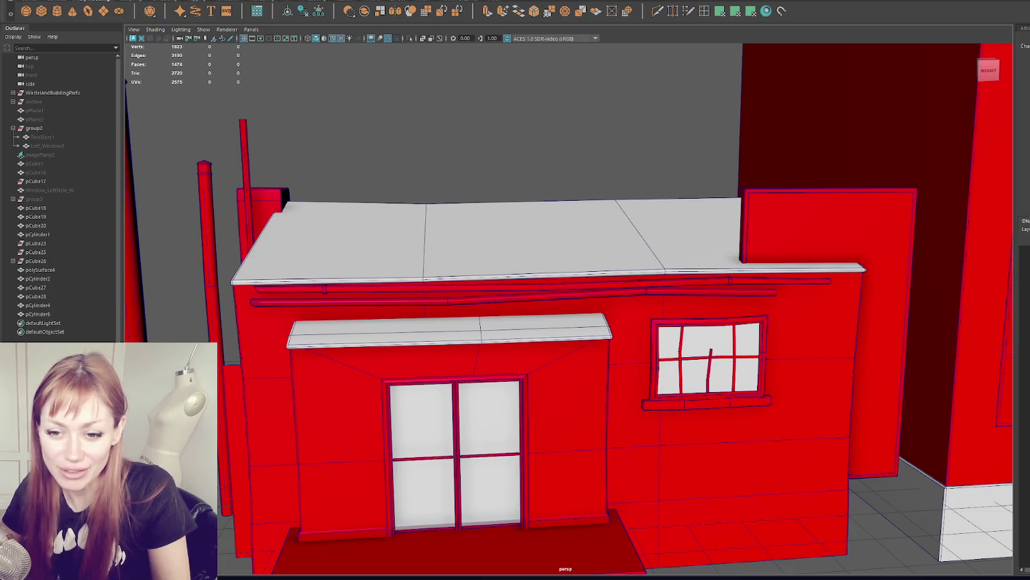
# - Move the trim pipe's pivot to its left end
pyautogui.moveTo(483, 288)
pyautogui.keyDown('alt'); pyautogui.mouseDown()
pyautogui.moveTo(411, 283)
pyautogui.moveTo(401, 183)
pyautogui.mouseUp(); pyautogui.keyUp('alt')
pyautogui.click(427, 305)
pyautogui.press('d')
pyautogui.moveTo(448, 295); pyautogui.dragTo(265, 299)
pyautogui.scroll(-3, 266, 275)
pyautogui.scroll(4, 602, 216)
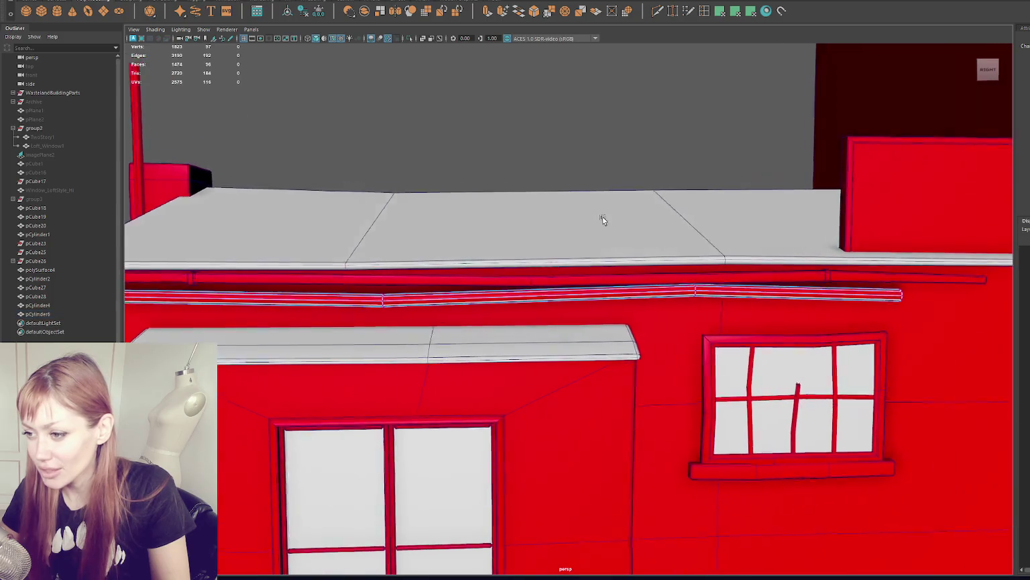
# - Rotate sections of the pipe's vertices to give it gentle bends along its length
pyautogui.keyDown('alt'); pyautogui.moveTo(602, 216); pyautogui.dragTo(715, 198); pyautogui.keyUp('alt')
pyautogui.click(638, 262)
pyautogui.rightClick(576, 134)
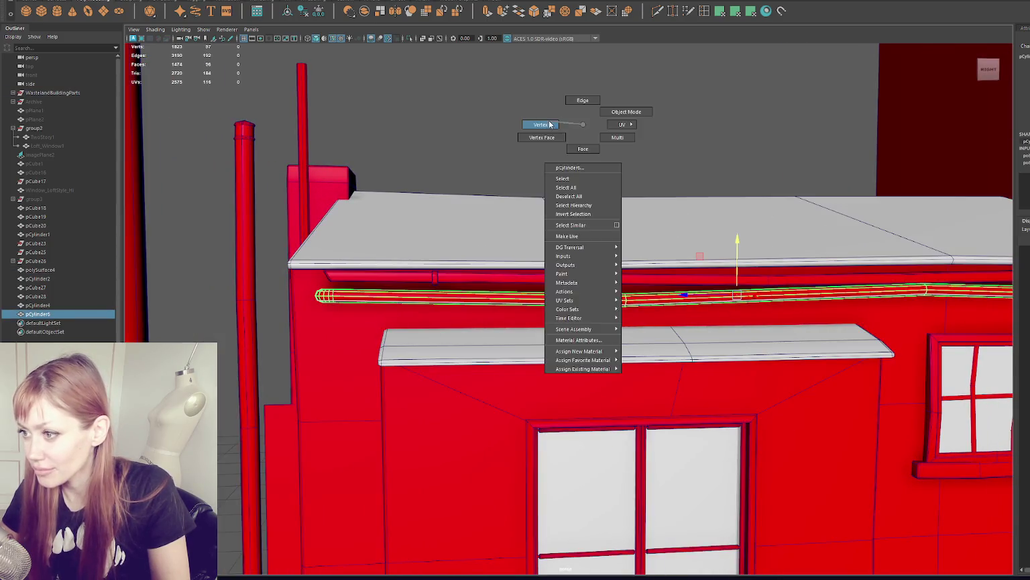
pyautogui.click(640, 295)
pyautogui.press('e')
pyautogui.press('w')
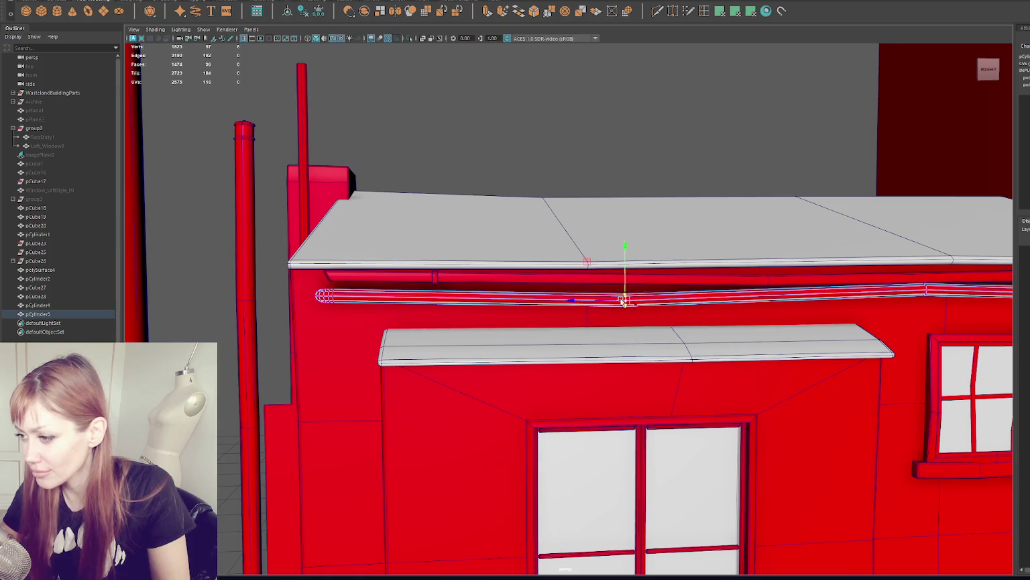
pyautogui.moveTo(641, 291)
pyautogui.keyDown('alt'); pyautogui.mouseDown()
pyautogui.moveTo(597, 205)
pyautogui.moveTo(709, 313)
pyautogui.mouseUp(); pyautogui.keyUp('alt')
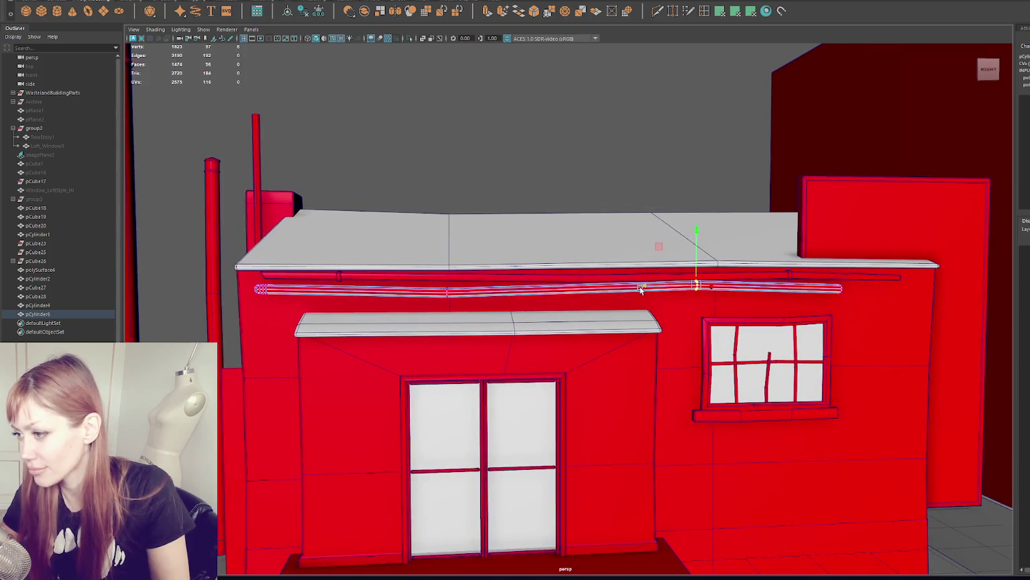
pyautogui.press('e')
pyautogui.click(481, 286)
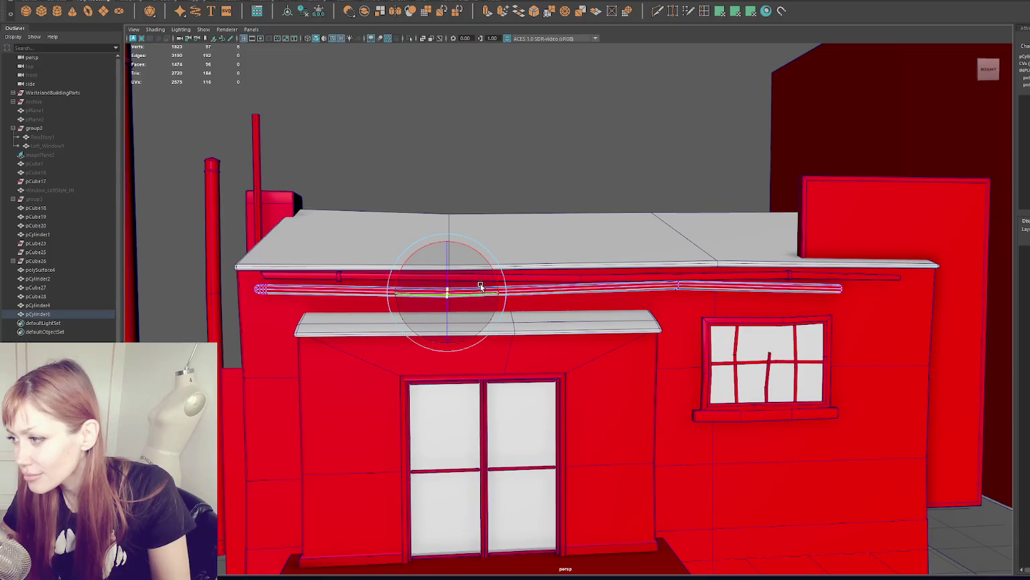
pyautogui.click(842, 285)
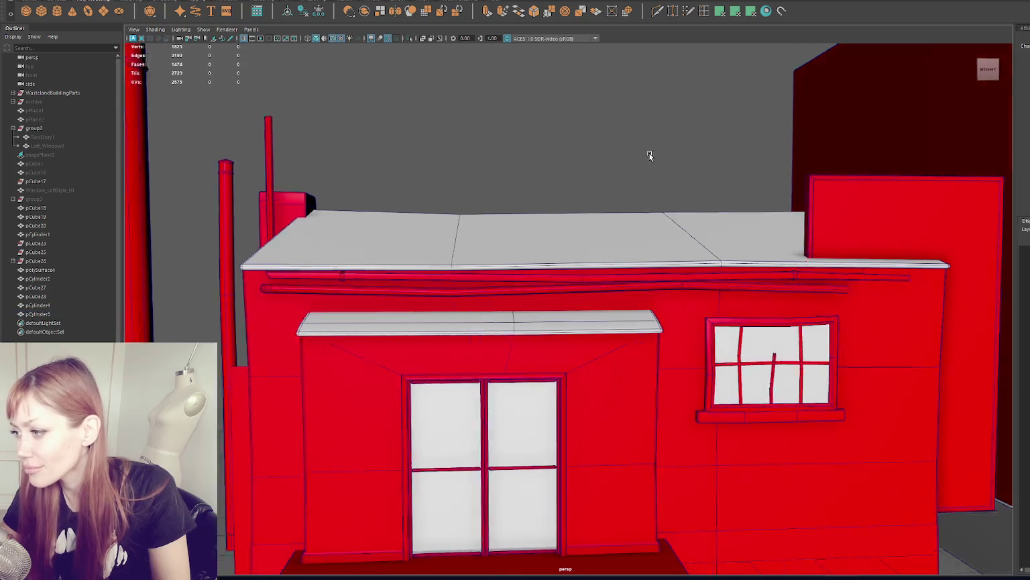
pyautogui.keyDown('alt'); pyautogui.moveTo(641, 190); pyautogui.dragTo(653, 157); pyautogui.keyUp('alt')
# - Isolate and frame the pipe on its own, then create a new polygon cylinder
pyautogui.press('F8')
pyautogui.moveTo(337, 221)
pyautogui.keyDown('alt'); pyautogui.mouseDown()
pyautogui.moveTo(503, 211)
pyautogui.moveTo(379, 166)
pyautogui.mouseUp(); pyautogui.keyUp('alt')
pyautogui.click(379, 166)
pyautogui.click(334, 302)
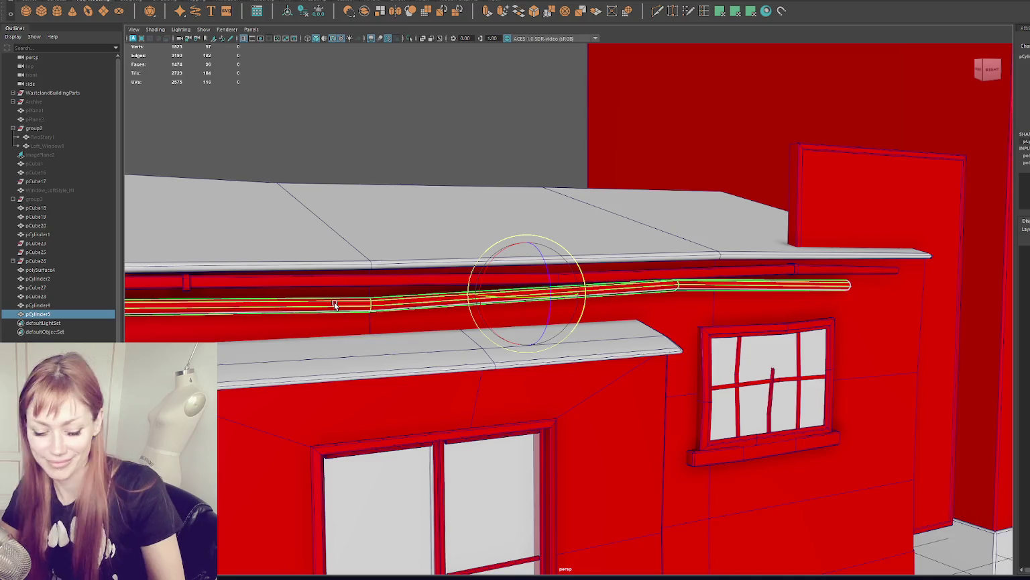
pyautogui.hotkey('ctrl', '1')
pyautogui.press('f')
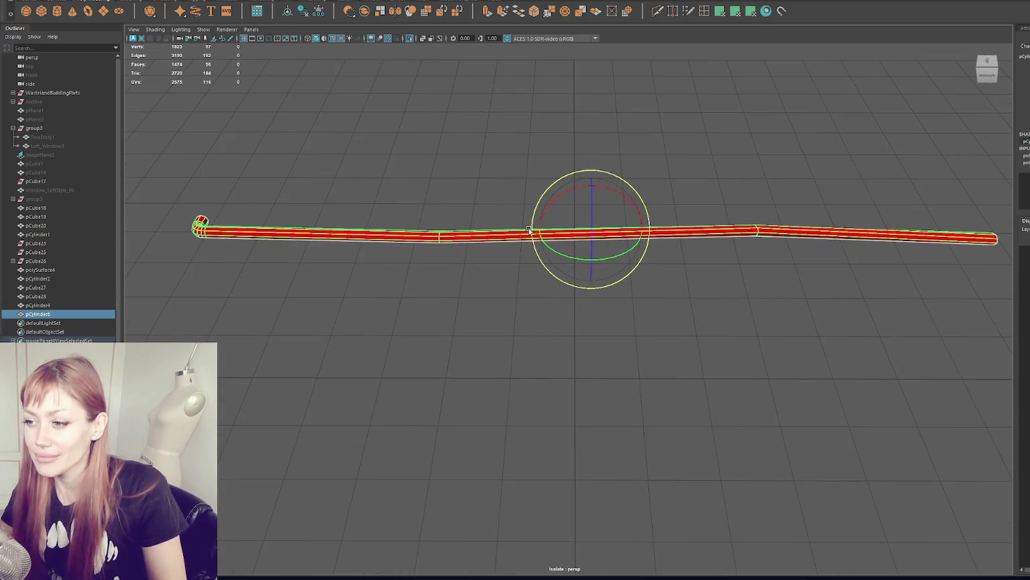
pyautogui.click(58, 12)
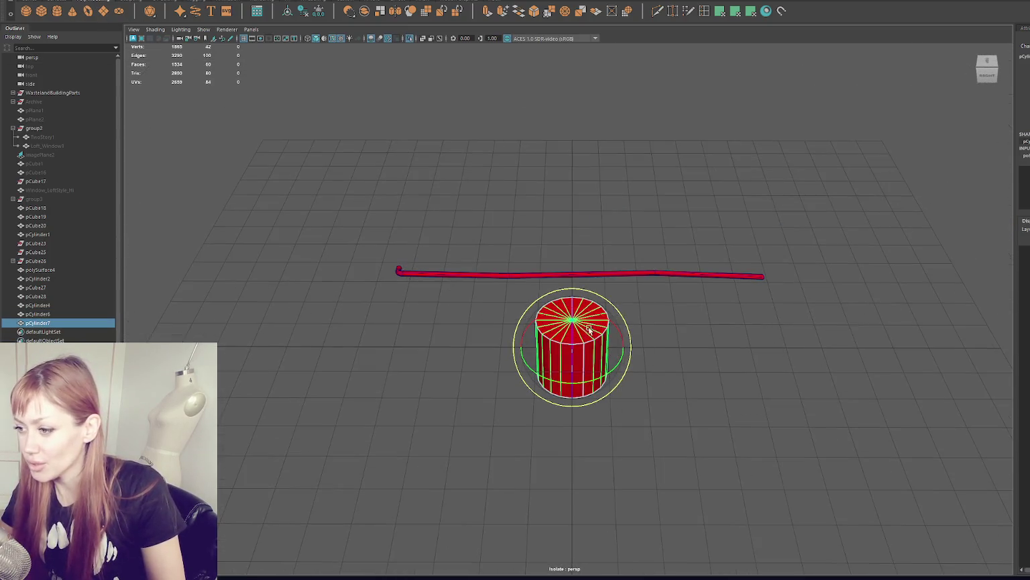
# - Reduce the new cylinder to 8 sides, turn it front-facing, and fit it as a collar on the pipe
pyautogui.moveTo(573, 326); pyautogui.dragTo(577, 407)
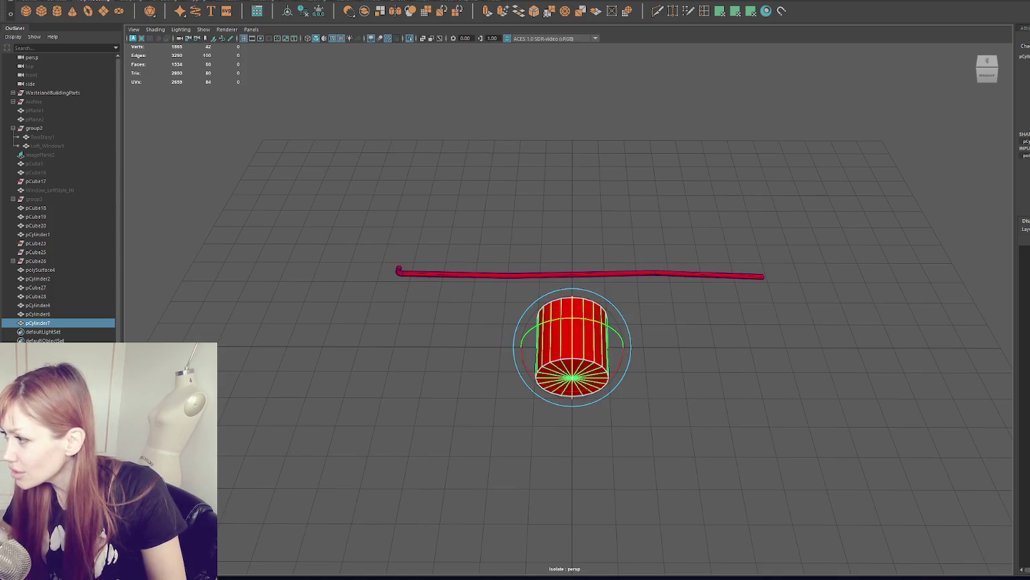
pyautogui.moveTo(671, 372); pyautogui.dragTo(607, 372, button='middle')
pyautogui.moveTo(607, 372); pyautogui.dragTo(568, 396)
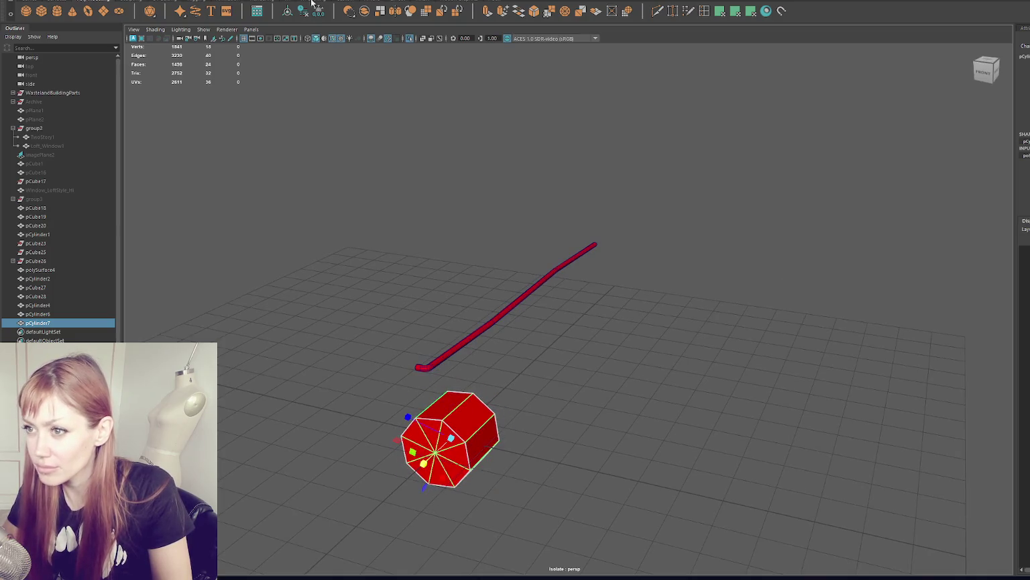
pyautogui.moveTo(451, 354)
pyautogui.mouseDown()
pyautogui.moveTo(484, 305)
pyautogui.moveTo(538, 354)
pyautogui.mouseUp()
pyautogui.moveTo(514, 302); pyautogui.dragTo(557, 257)
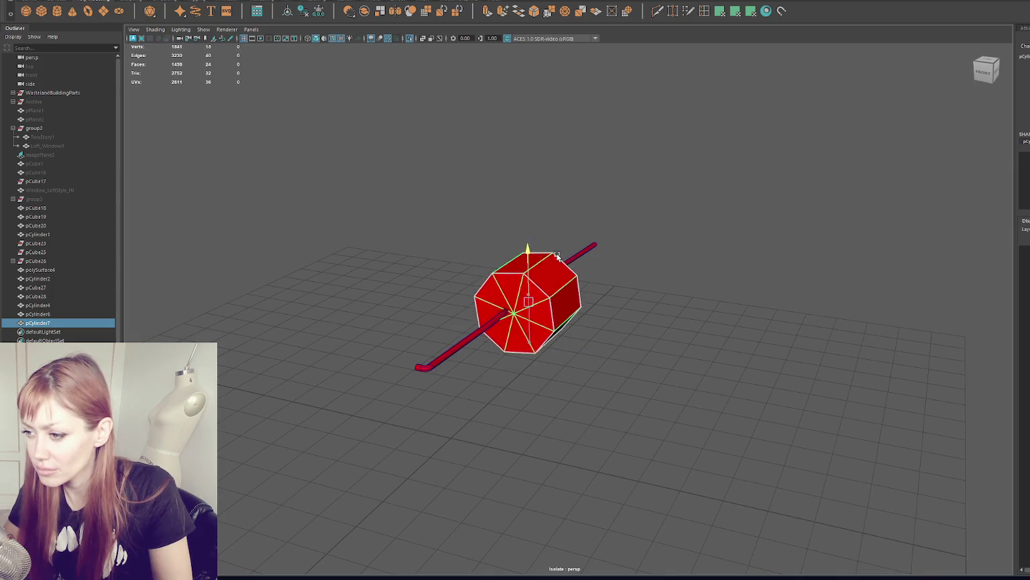
pyautogui.moveTo(568, 299)
pyautogui.mouseDown()
pyautogui.moveTo(561, 308)
pyautogui.moveTo(460, 309)
pyautogui.moveTo(583, 285)
pyautogui.moveTo(576, 327)
pyautogui.moveTo(562, 290)
pyautogui.mouseUp()
pyautogui.press('f')
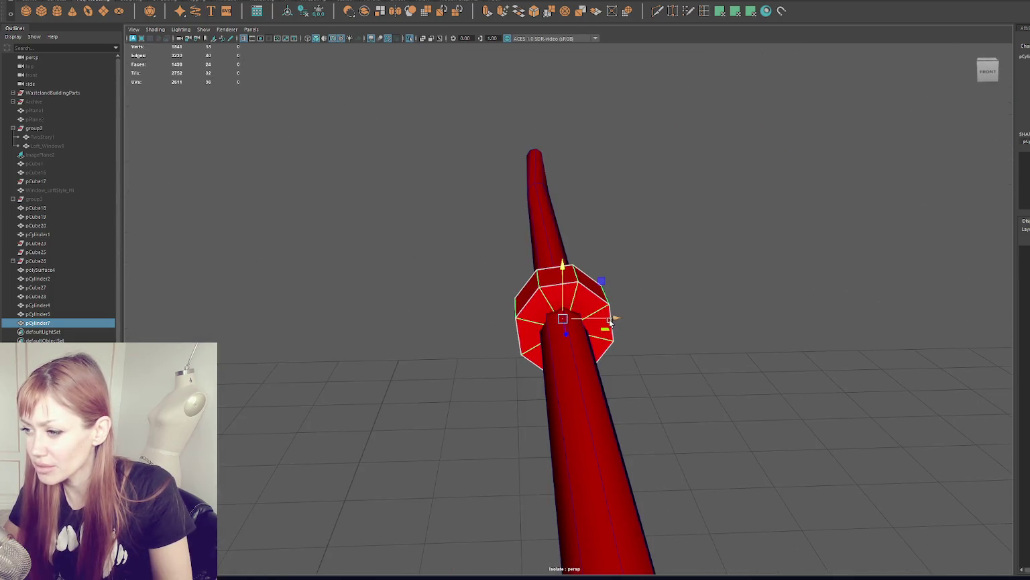
# - Duplicate the octagonal ring in place and select the copy
pyautogui.moveTo(610, 322)
pyautogui.keyDown('alt'); pyautogui.mouseDown()
pyautogui.moveTo(525, 316)
pyautogui.moveTo(543, 318)
pyautogui.mouseUp(); pyautogui.keyUp('alt')
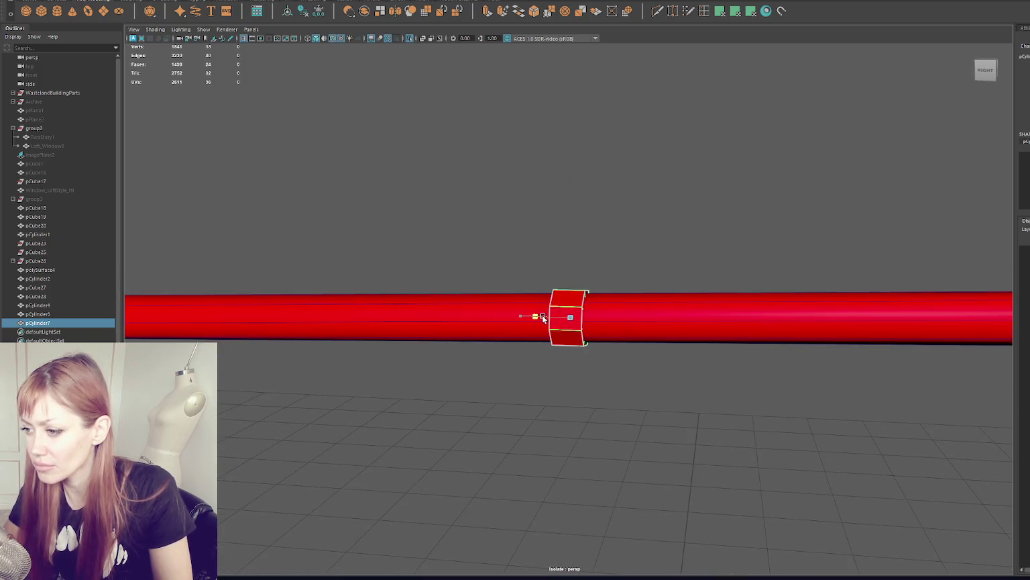
pyautogui.moveTo(567, 160); pyautogui.dragTo(569, 112, button='right')
pyautogui.keyDown('alt'); pyautogui.moveTo(562, 182); pyautogui.dragTo(574, 181); pyautogui.keyUp('alt')
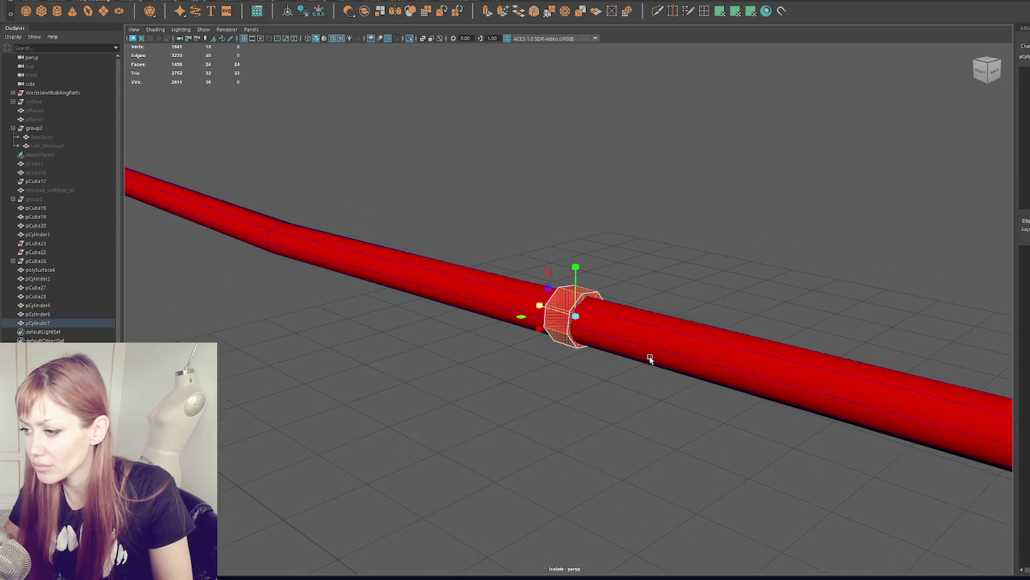
pyautogui.keyDown('alt'); pyautogui.moveTo(588, 322); pyautogui.dragTo(631, 306); pyautogui.keyUp('alt')
pyautogui.press('4')
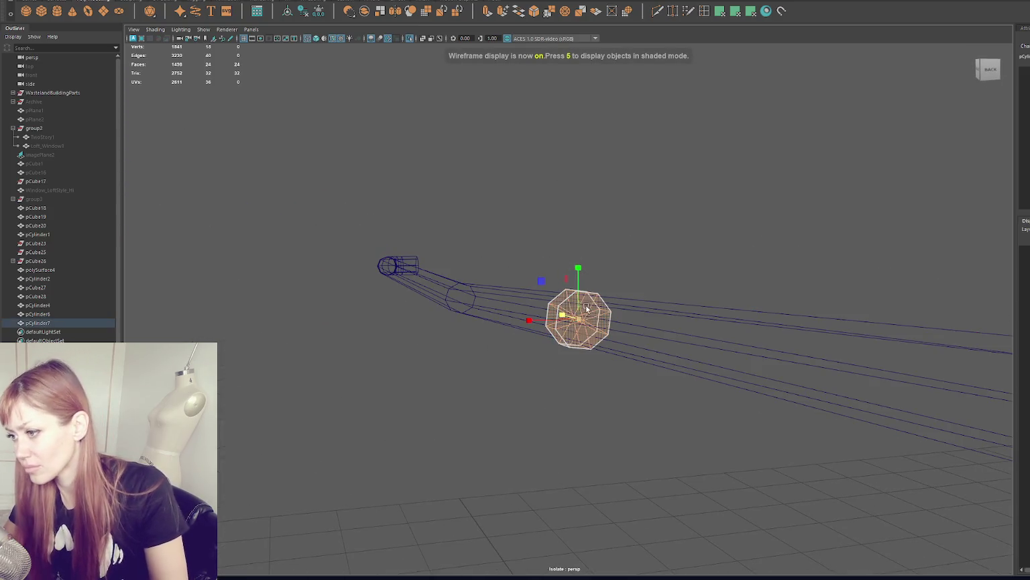
pyautogui.press('F8')
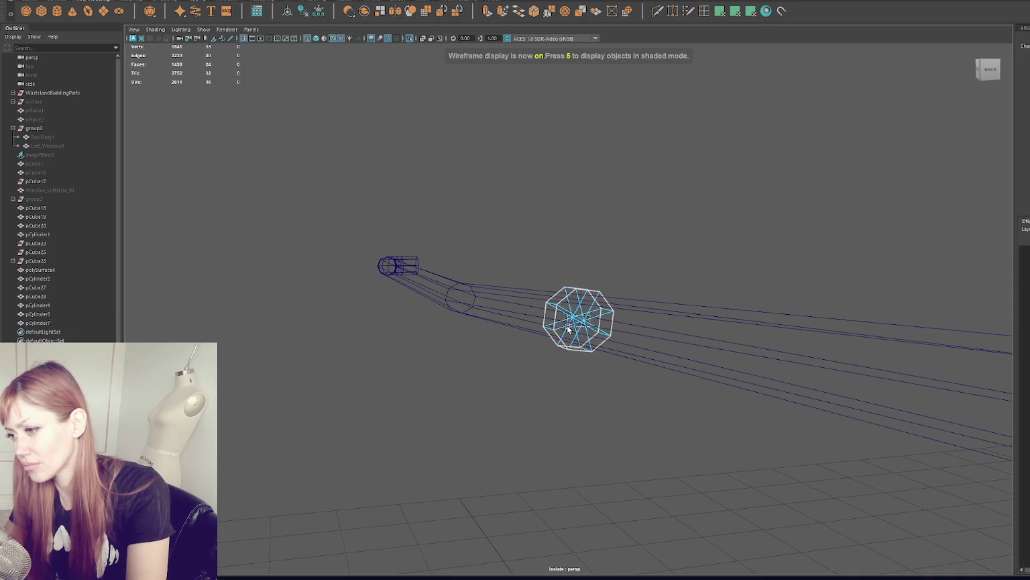
pyautogui.moveTo(617, 214); pyautogui.dragTo(648, 198, button='right')
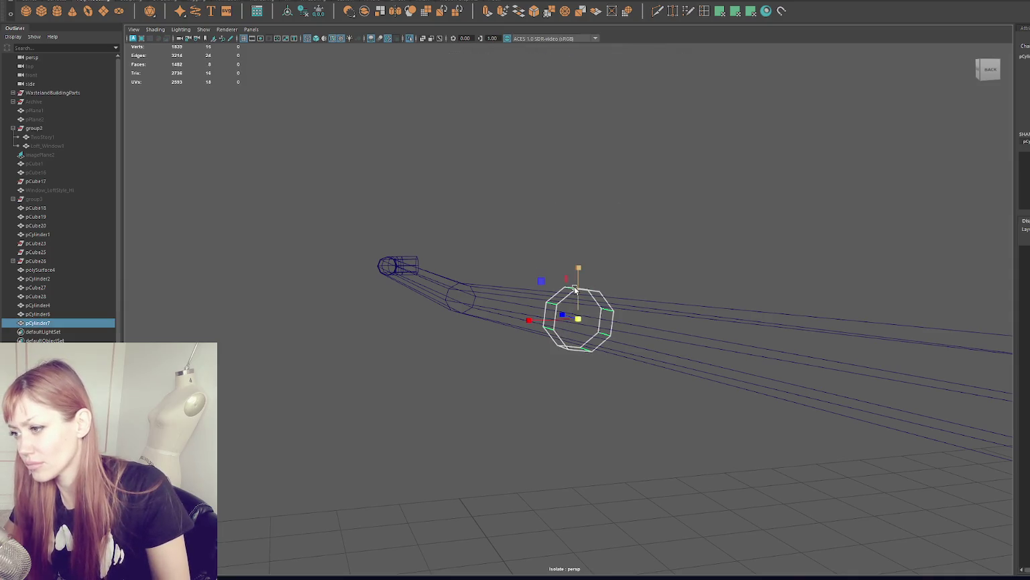
pyautogui.hotkey('ctrl', 'd')
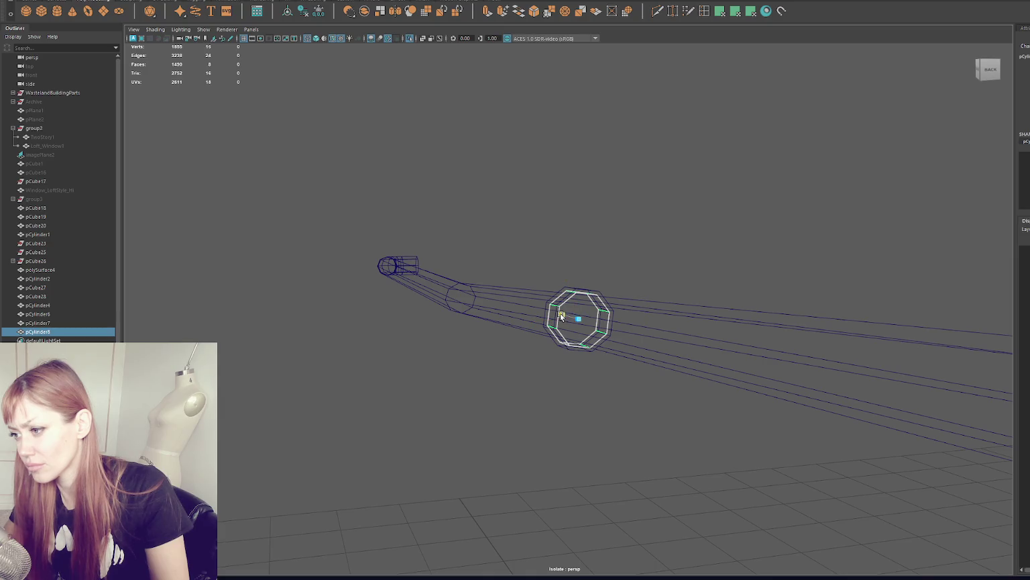
pyautogui.click(237, 2)
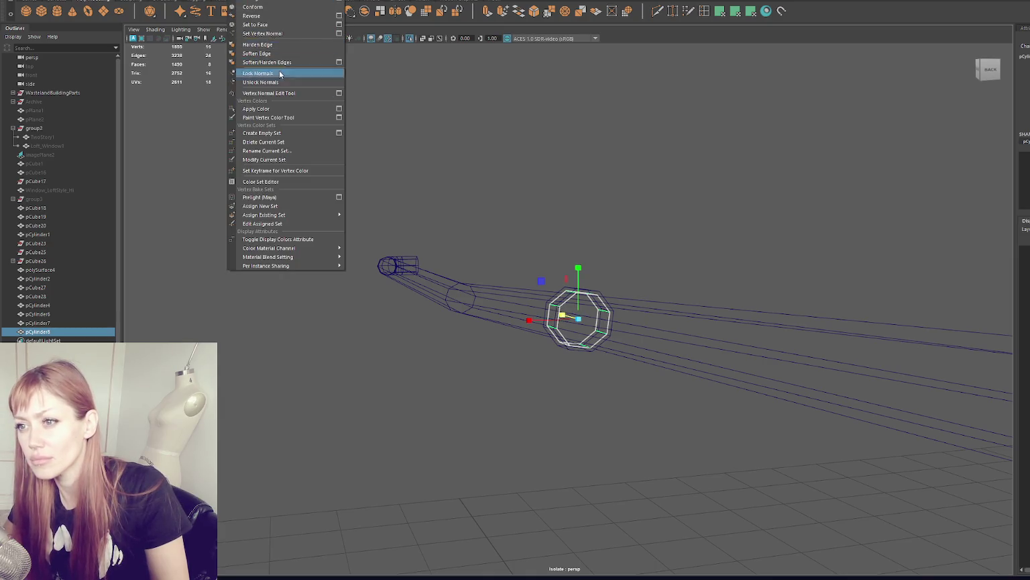
pyautogui.moveTo(483, 159); pyautogui.dragTo(534, 136, button='right')
pyautogui.click(416, 141)
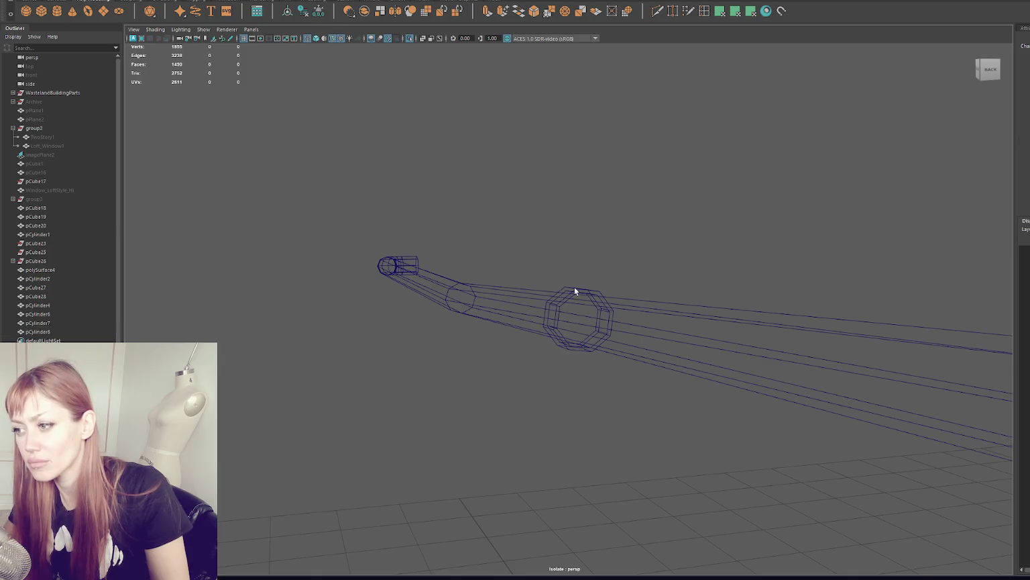
pyautogui.click(563, 307)
# - Combine both rings into a single object with Mesh > Combine and bridge their edge loops
pyautogui.click(238, 2)
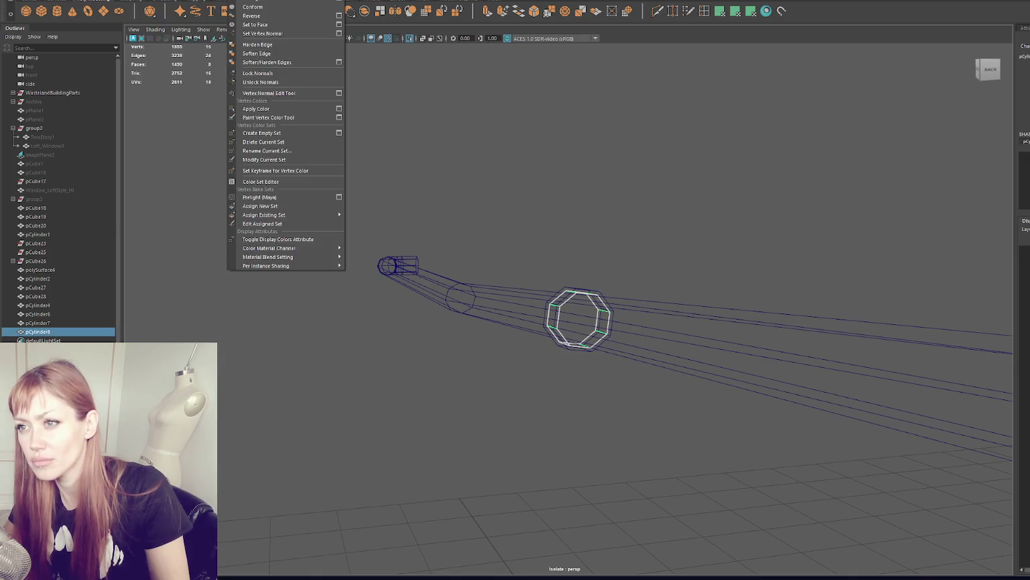
pyautogui.click(251, 16)
pyautogui.click(617, 148)
pyautogui.click(593, 291)
pyautogui.keyDown('shift'); pyautogui.click(592, 292); pyautogui.keyUp('shift')
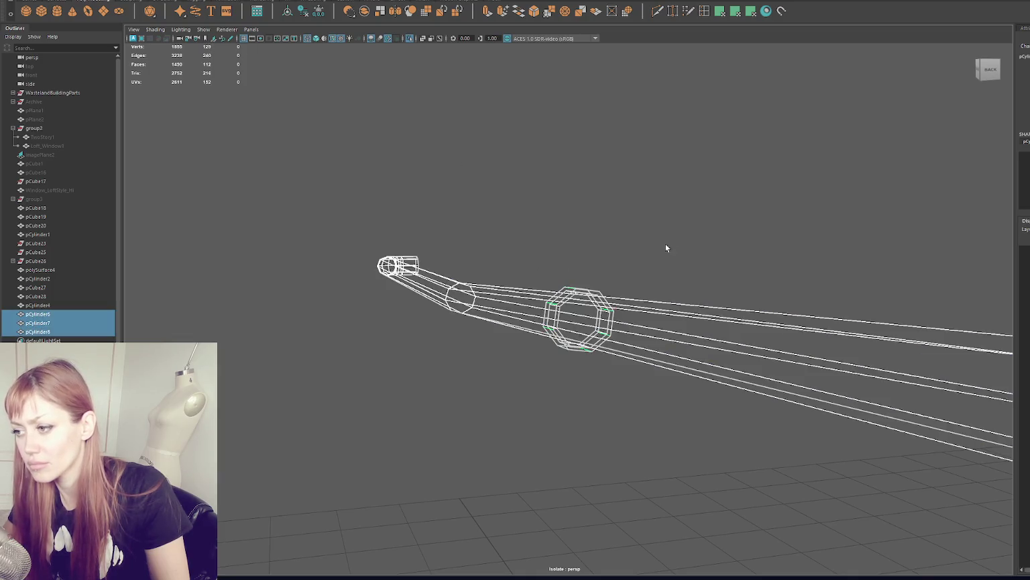
pyautogui.click(156, 2)
pyautogui.click(168, 20)
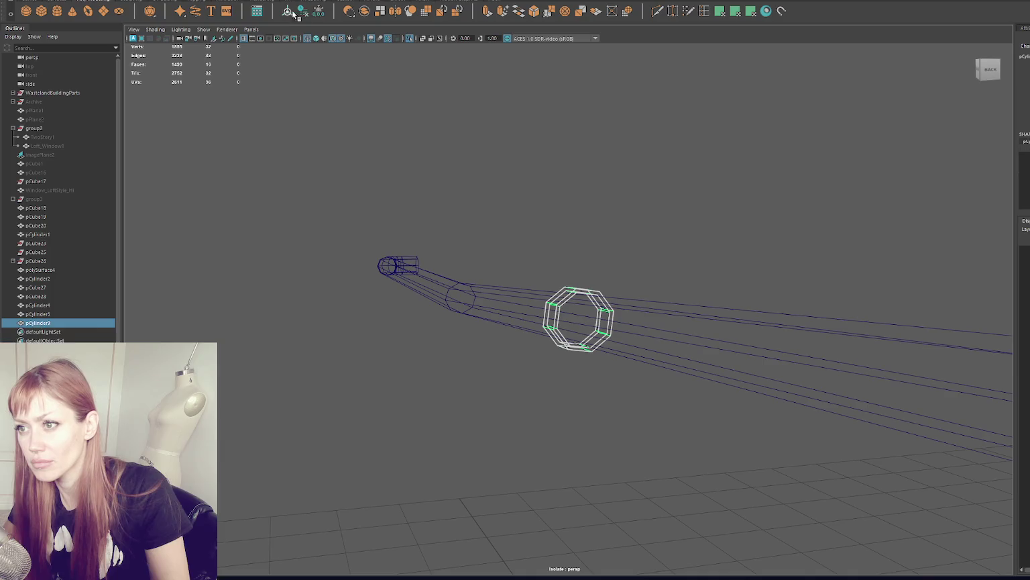
pyautogui.press('6')
pyautogui.press('5')
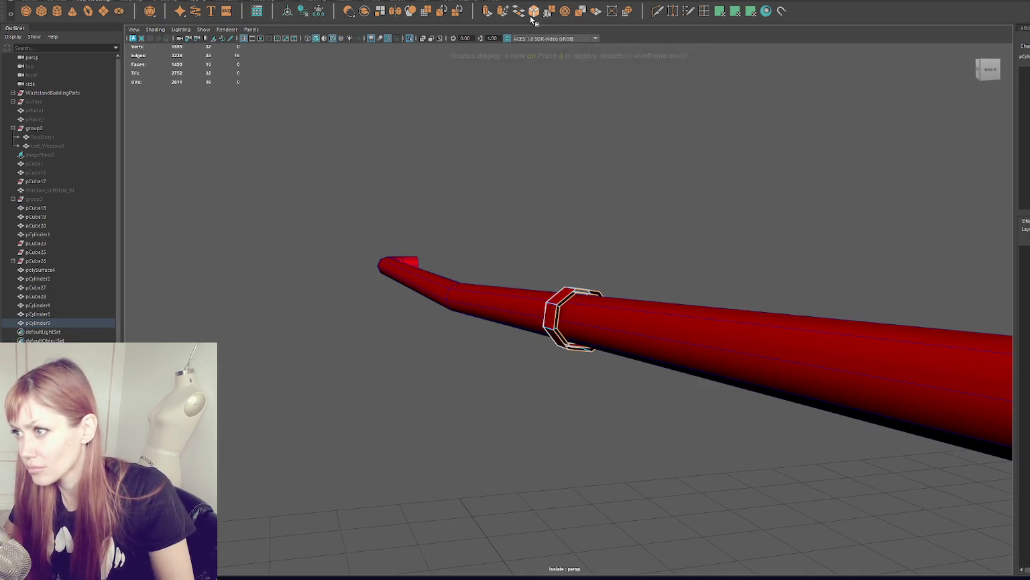
pyautogui.keyDown('shift'); pyautogui.moveTo(540, 192); pyautogui.dragTo(623, 199, button='right'); pyautogui.keyUp('shift')
# - Extrude the ring's edge loop and delete the faces at its tip to open one side
pyautogui.keyDown('alt'); pyautogui.moveTo(624, 200); pyautogui.dragTo(595, 288); pyautogui.keyUp('alt')
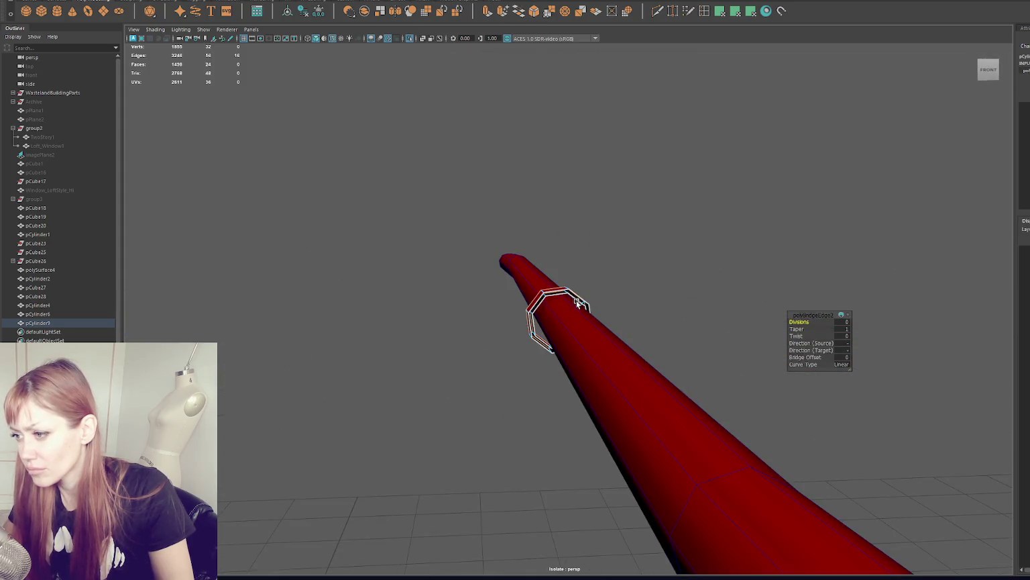
pyautogui.doubleClick(579, 302)
pyautogui.hotkey('ctrl', 'e')
pyautogui.keyDown('shift'); pyautogui.rightClick(375, 237); pyautogui.keyUp('shift')
pyautogui.keyDown('alt'); pyautogui.moveTo(375, 237); pyautogui.dragTo(400, 257); pyautogui.keyUp('alt')
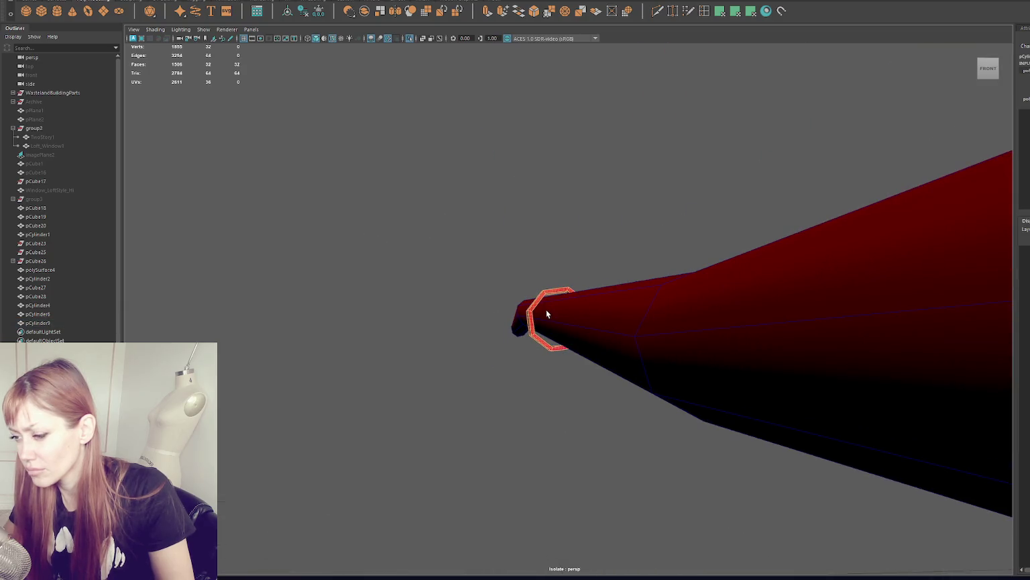
pyautogui.scroll(3, 536, 308)
pyautogui.scroll(-3, 511, 304)
pyautogui.moveTo(530, 349); pyautogui.dragTo(536, 354)
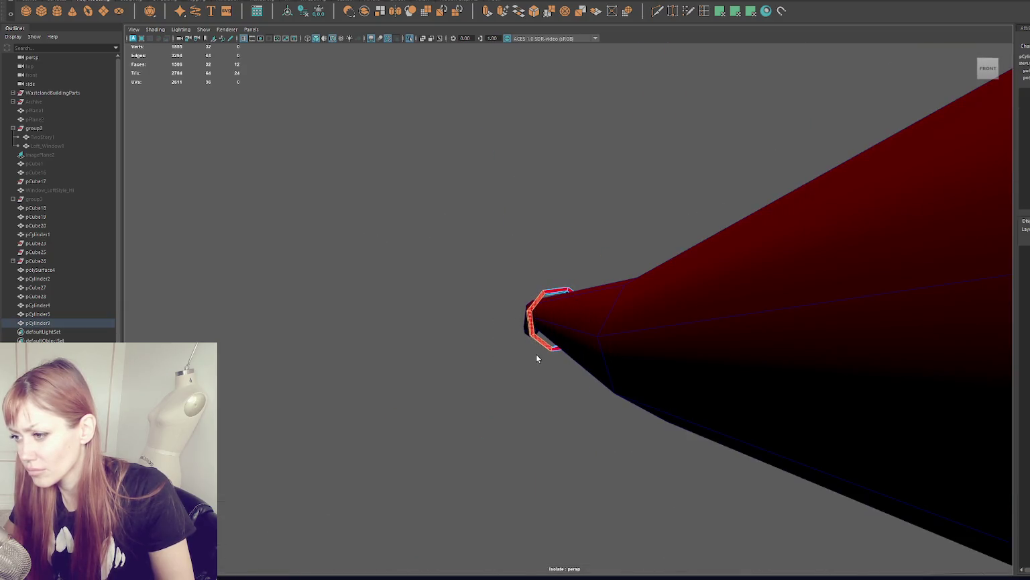
pyautogui.press('Delete')
pyautogui.moveTo(529, 233); pyautogui.dragTo(542, 312)
pyautogui.press('Delete')
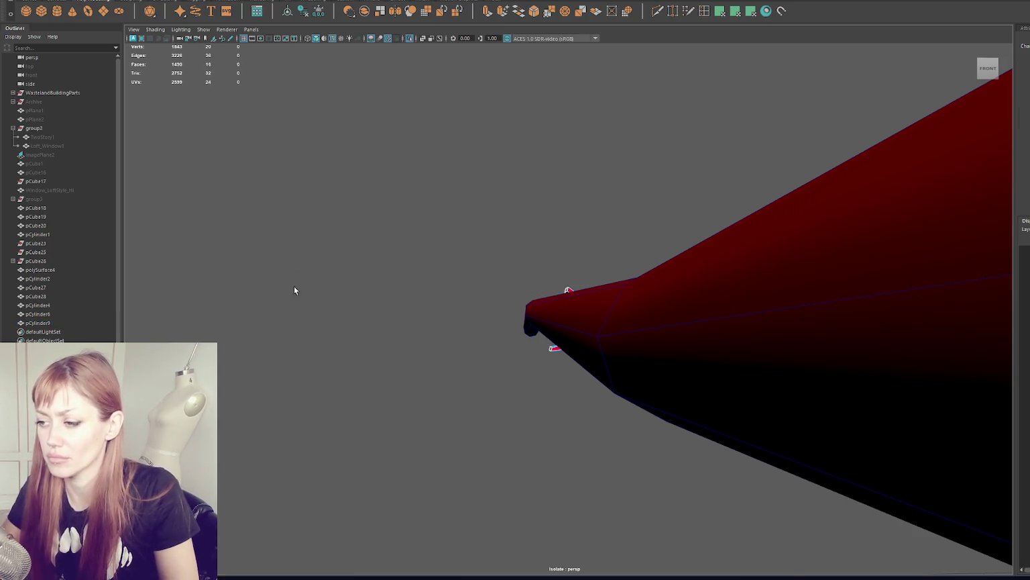
# - Rotate the open bracket around the pipe
pyautogui.press('F8')
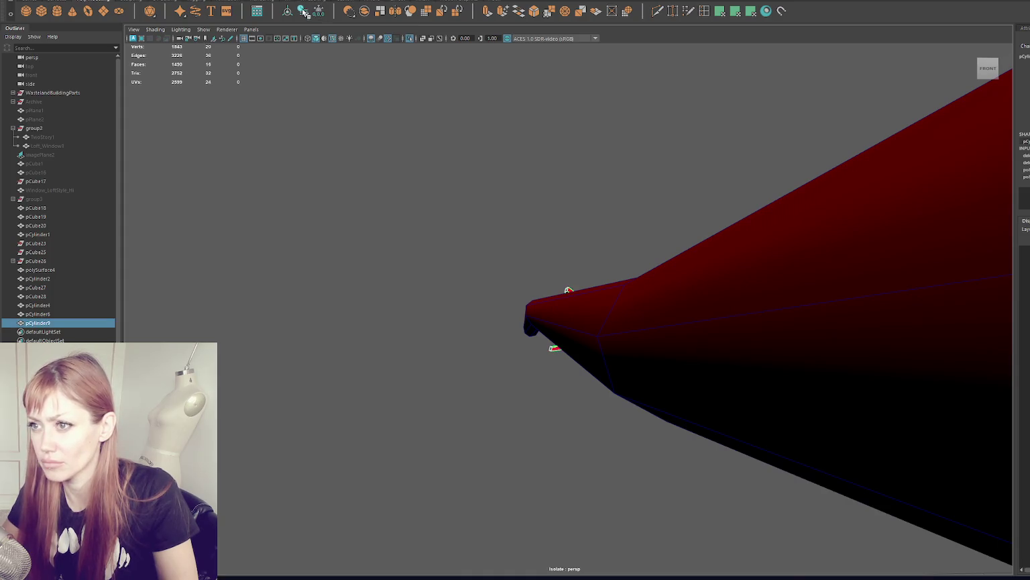
pyautogui.press('e')
pyautogui.moveTo(539, 276)
pyautogui.mouseDown()
pyautogui.moveTo(524, 285)
pyautogui.moveTo(653, 272)
pyautogui.moveTo(623, 278)
pyautogui.mouseUp()
pyautogui.press('w')
pyautogui.press('e')
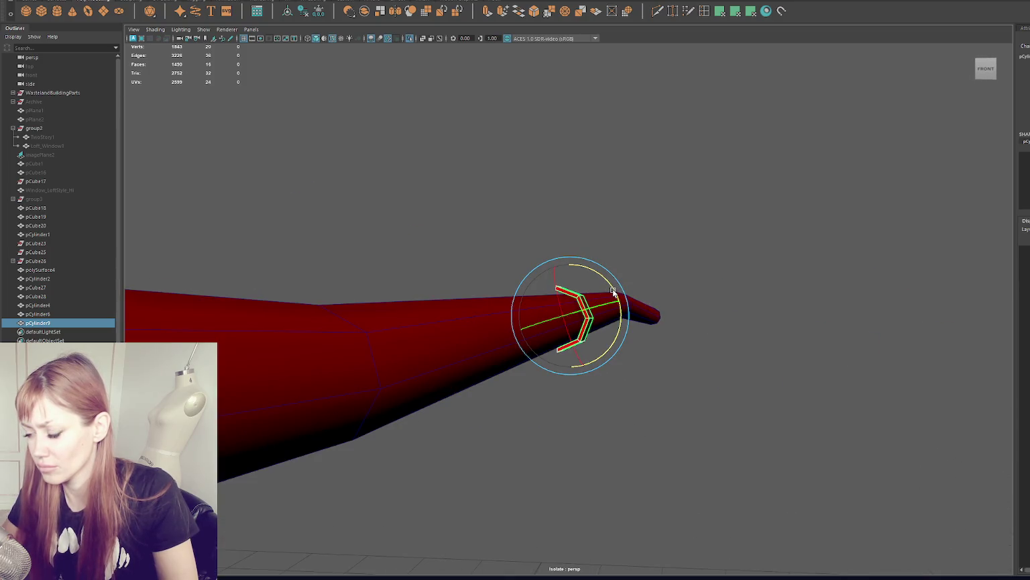
pyautogui.moveTo(679, 201); pyautogui.dragTo(677, 193, button='right')
pyautogui.keyDown('alt'); pyautogui.moveTo(678, 193); pyautogui.dragTo(524, 255); pyautogui.keyUp('alt')
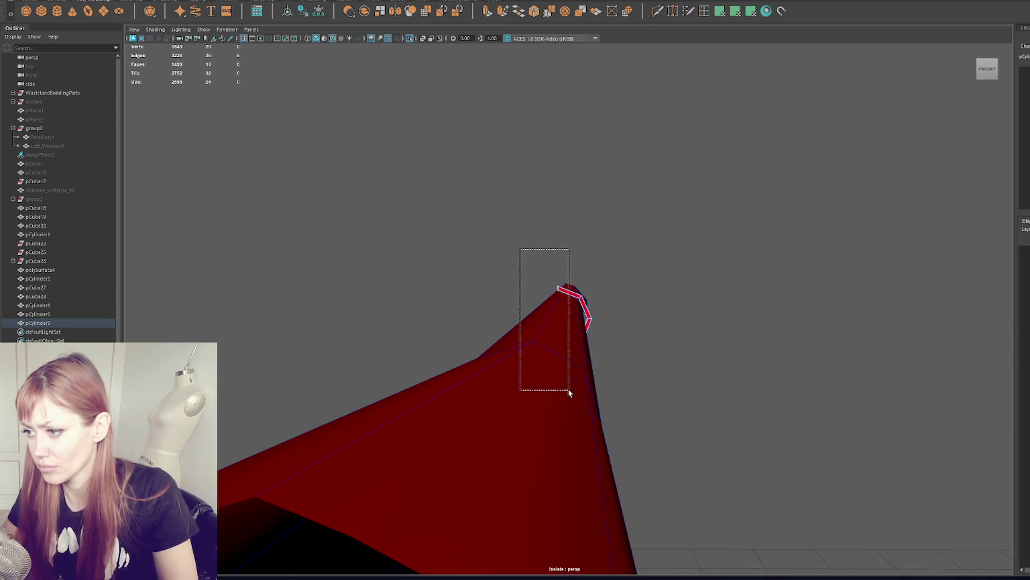
# - Extrude the bracket's tip faces and pull them out into a mounting tab
pyautogui.press('4')
pyautogui.keyDown('alt'); pyautogui.moveTo(531, 394); pyautogui.dragTo(544, 333); pyautogui.keyUp('alt')
pyautogui.press('w')
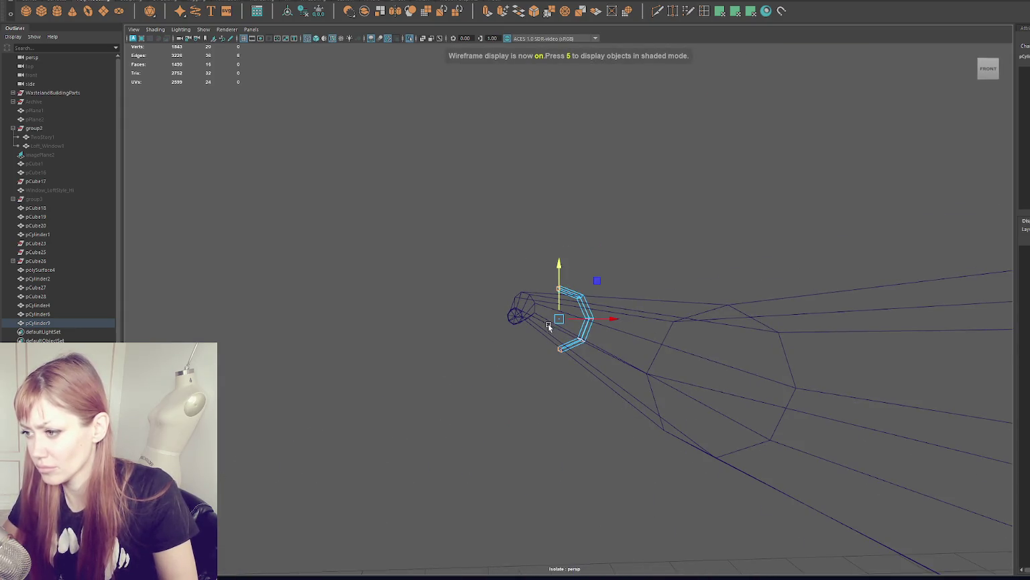
pyautogui.click(487, 11)
pyautogui.moveTo(583, 318)
pyautogui.mouseDown()
pyautogui.moveTo(557, 320)
pyautogui.moveTo(621, 335)
pyautogui.mouseUp()
# - Soften/harden the bracket's edges and raise it slightly on the pipe
pyautogui.press('6')
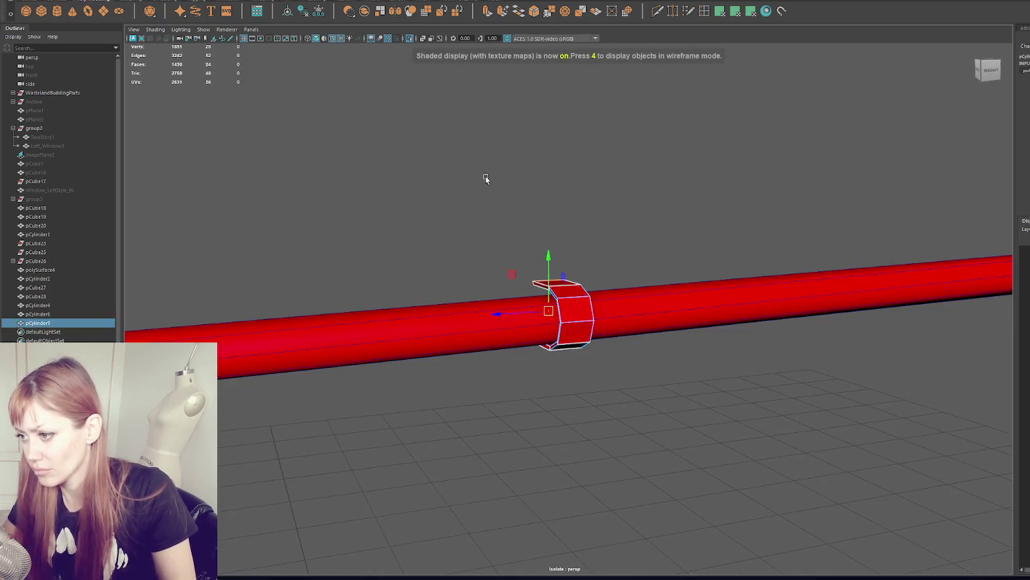
pyautogui.keyDown('alt'); pyautogui.moveTo(485, 174); pyautogui.dragTo(561, 213); pyautogui.keyUp('alt')
pyautogui.keyDown('shift'); pyautogui.rightClick(561, 213); pyautogui.keyUp('shift')
pyautogui.keyDown('shift'); pyautogui.moveTo(562, 213); pyautogui.dragTo(677, 228, button='right'); pyautogui.keyUp('shift')
pyautogui.moveTo(677, 228)
pyautogui.keyDown('alt'); pyautogui.mouseDown()
pyautogui.moveTo(615, 209)
pyautogui.moveTo(505, 222)
pyautogui.moveTo(570, 412)
pyautogui.moveTo(577, 391)
pyautogui.mouseUp(); pyautogui.keyUp('alt')
pyautogui.click(590, 167)
pyautogui.moveTo(590, 167)
pyautogui.keyDown('alt'); pyautogui.mouseDown()
pyautogui.moveTo(657, 222)
pyautogui.moveTo(563, 269)
pyautogui.mouseUp(); pyautogui.keyUp('alt')
pyautogui.keyDown('alt'); pyautogui.moveTo(636, 293); pyautogui.dragTo(567, 295); pyautogui.keyUp('alt')
pyautogui.click(566, 295)
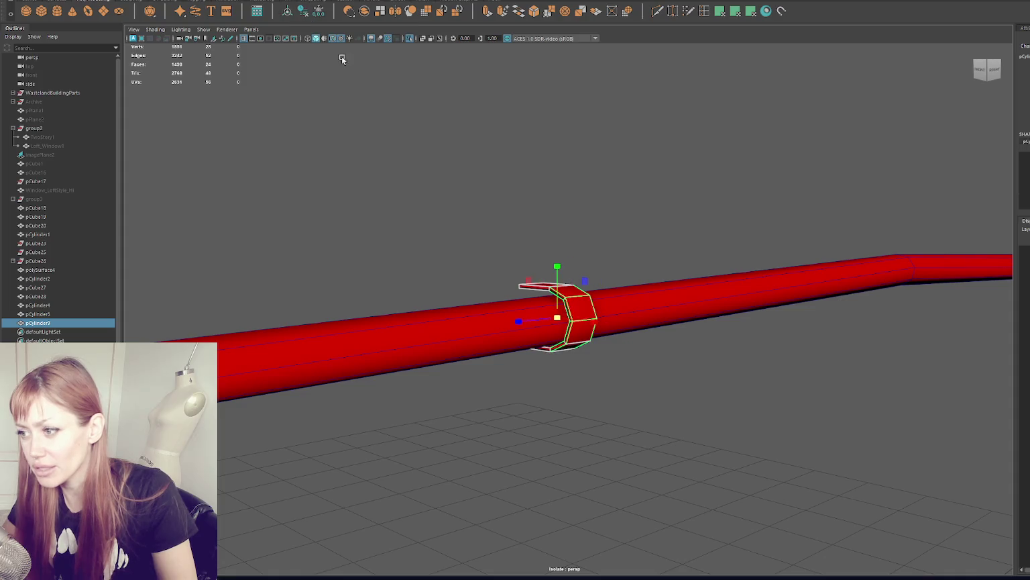
pyautogui.moveTo(562, 320); pyautogui.dragTo(554, 295)
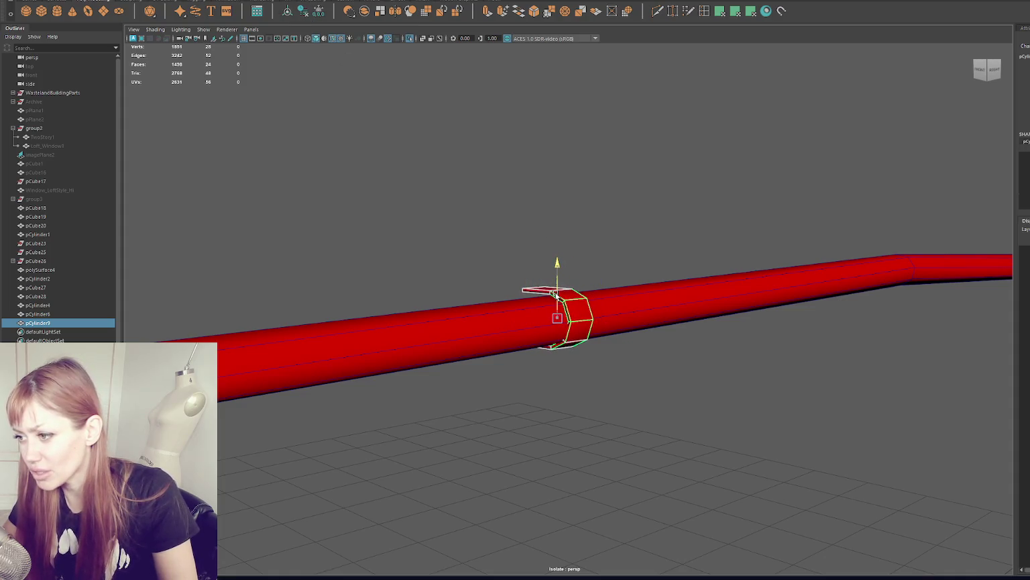
# - Rotate the bracket to align squarely with the pipe
pyautogui.click(660, 223)
pyautogui.moveTo(660, 223)
pyautogui.keyDown('alt'); pyautogui.mouseDown()
pyautogui.moveTo(600, 221)
pyautogui.moveTo(613, 217)
pyautogui.mouseUp(); pyautogui.keyUp('alt')
pyautogui.click(576, 303)
pyautogui.press('e')
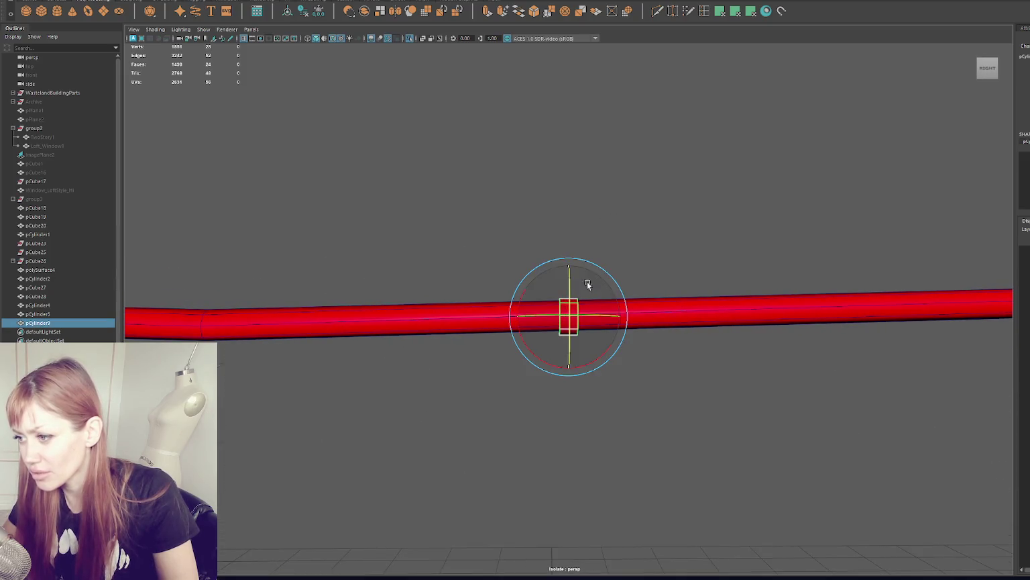
pyautogui.moveTo(609, 355); pyautogui.dragTo(610, 353)
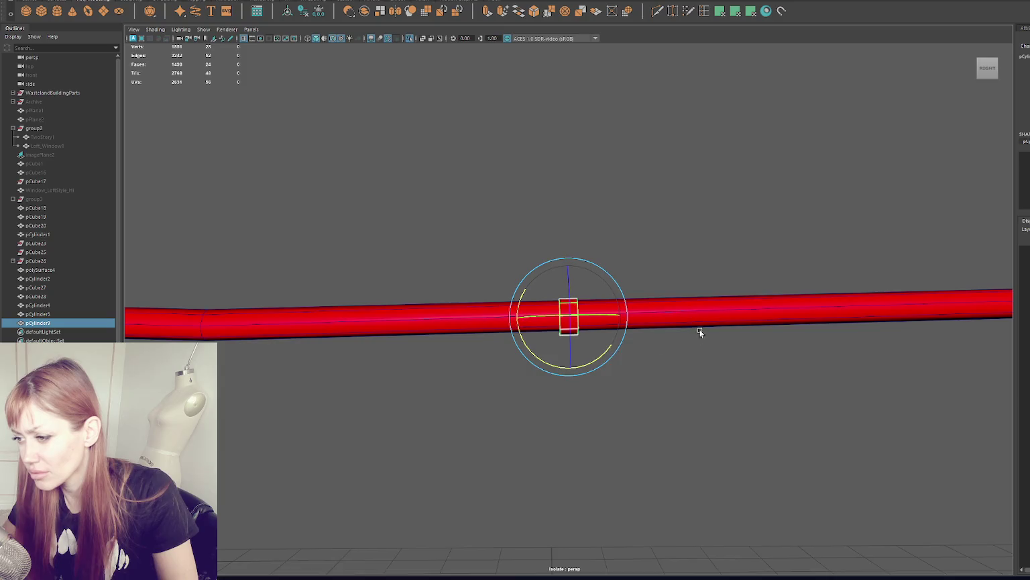
pyautogui.keyDown('alt'); pyautogui.moveTo(700, 332); pyautogui.dragTo(631, 339, button='right'); pyautogui.keyUp('alt')
# - Duplicate the bracket twice, sliding the first copy left along the pipe
pyautogui.hotkey('ctrl', 'd')
pyautogui.press('w')
pyautogui.moveTo(543, 315)
pyautogui.mouseDown()
pyautogui.moveTo(261, 330)
pyautogui.moveTo(430, 315)
pyautogui.moveTo(798, 340)
pyautogui.moveTo(685, 335)
pyautogui.mouseUp()
pyautogui.hotkey('ctrl', 'd')
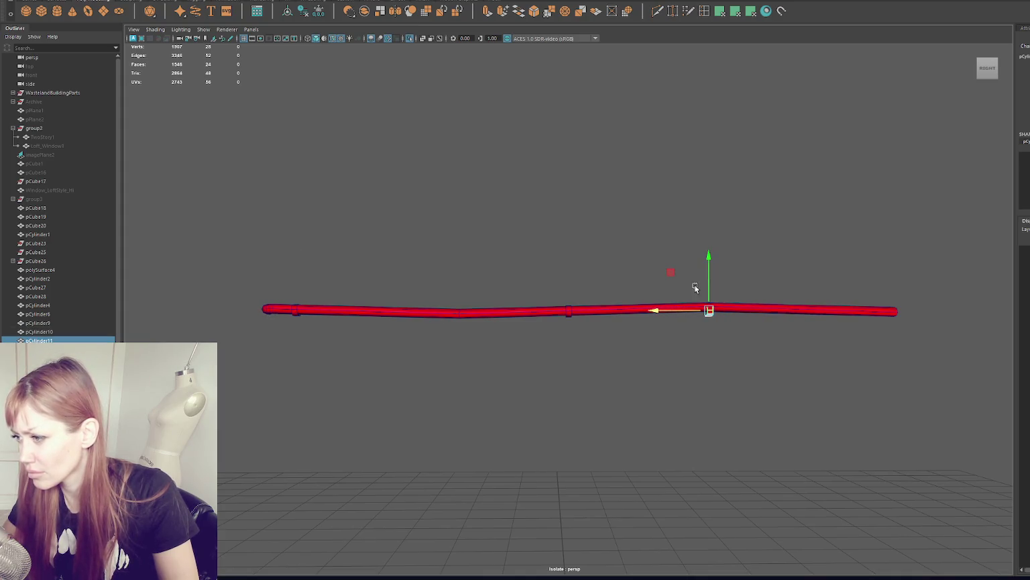
pyautogui.click(564, 312)
pyautogui.click(568, 317)
pyautogui.click(566, 315)
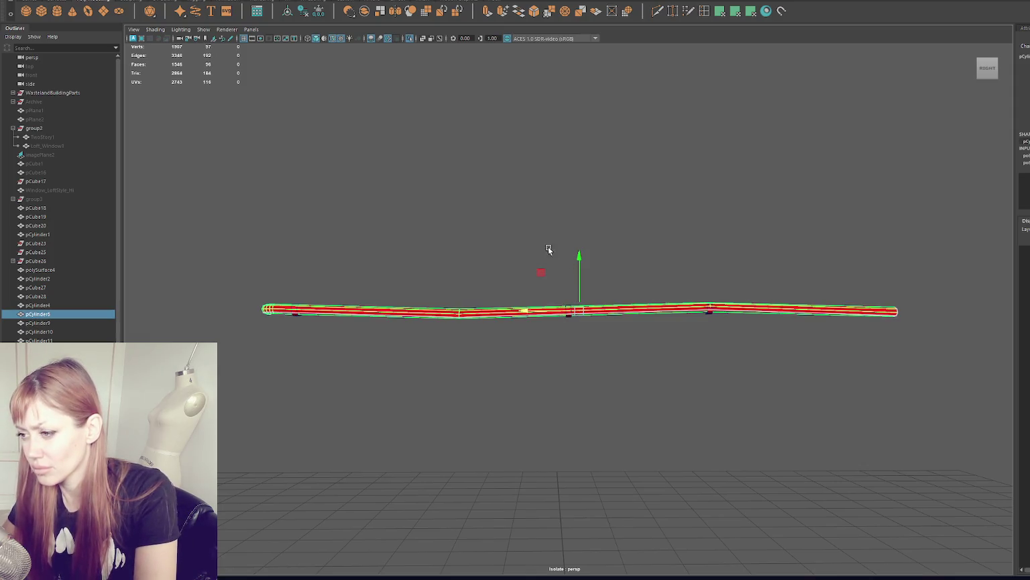
# - Slide the left bracket copy along the pipe and rotate it square to the pipe
pyautogui.click(617, 418)
pyautogui.click(293, 313)
pyautogui.moveTo(293, 315); pyautogui.dragTo(314, 314)
pyautogui.press('f')
pyautogui.press('e')
pyautogui.moveTo(565, 269); pyautogui.dragTo(528, 279)
pyautogui.moveTo(560, 310)
pyautogui.mouseDown()
pyautogui.moveTo(602, 345)
pyautogui.moveTo(590, 315)
pyautogui.mouseUp()
pyautogui.press('w')
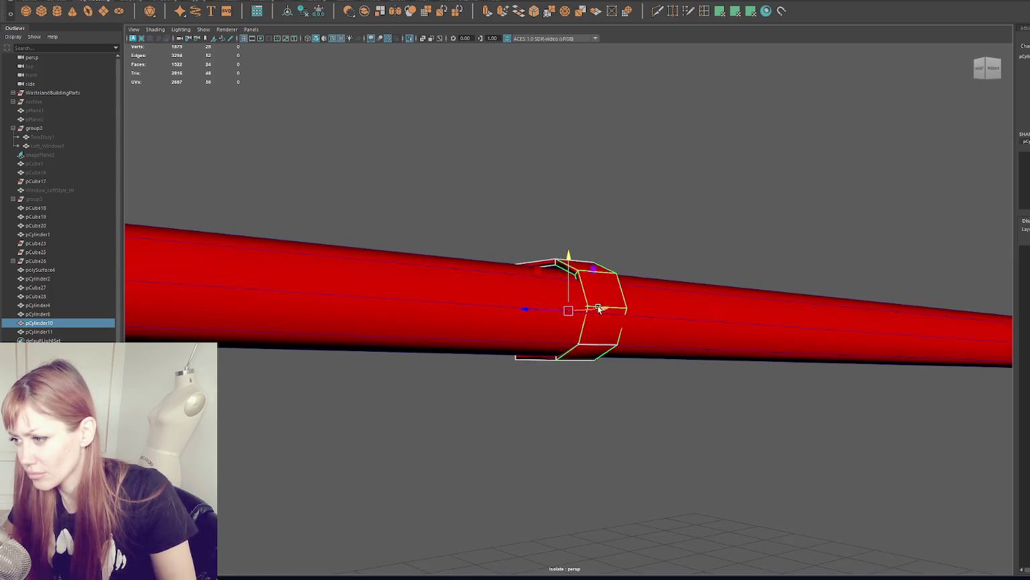
# - Raise the rightmost bracket slightly on the pipe
pyautogui.scroll(-3, 765, 276)
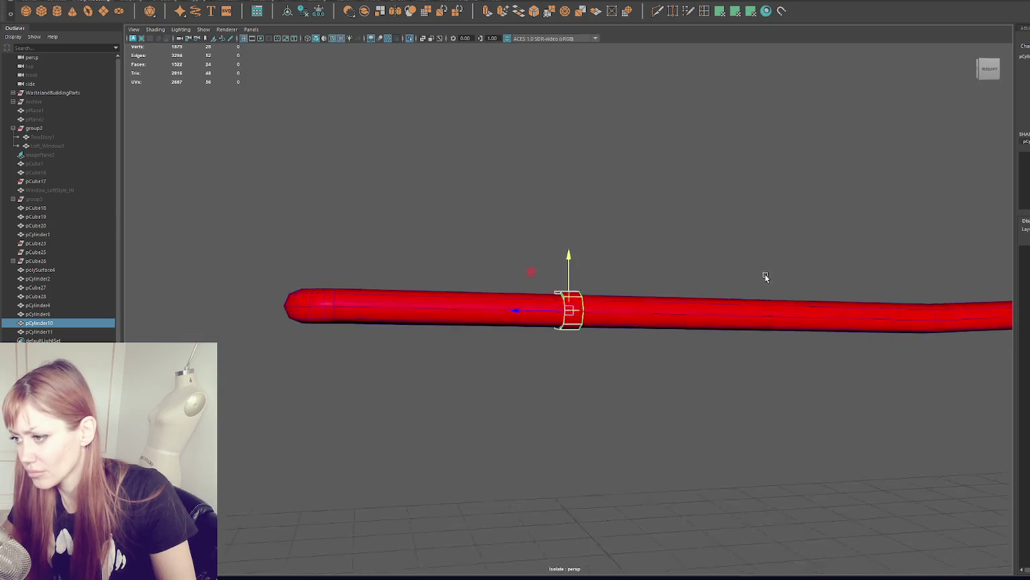
pyautogui.scroll(-5, 765, 276)
pyautogui.keyDown('alt'); pyautogui.moveTo(825, 253); pyautogui.dragTo(688, 247, button='middle'); pyautogui.keyUp('alt')
pyautogui.click(726, 328)
pyautogui.press('f')
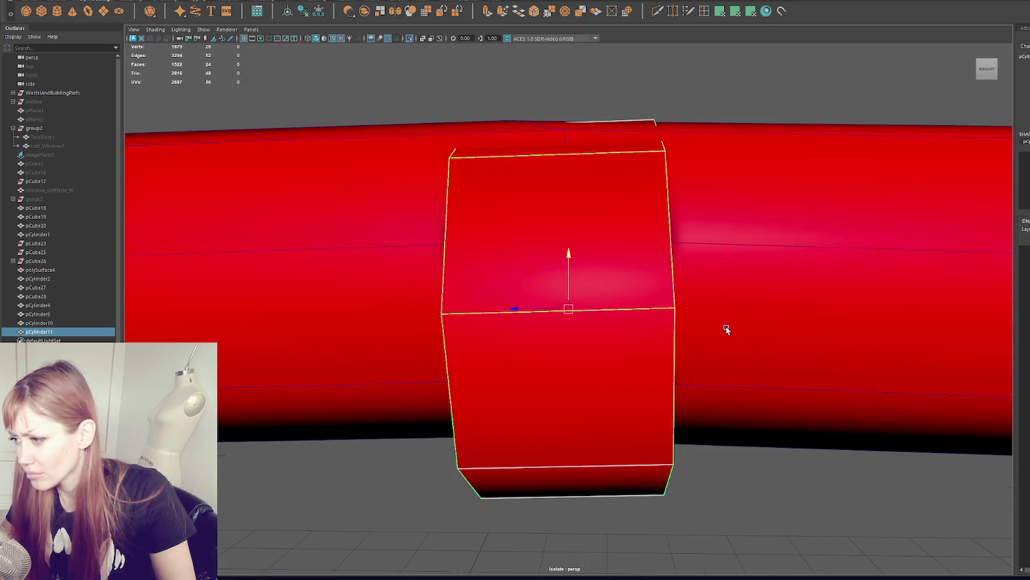
pyautogui.scroll(-3, 591, 276)
pyautogui.moveTo(569, 280)
pyautogui.mouseDown()
pyautogui.moveTo(571, 270)
pyautogui.moveTo(703, 269)
pyautogui.moveTo(601, 269)
pyautogui.mouseUp()
pyautogui.moveTo(600, 269)
pyautogui.keyDown('alt'); pyautogui.mouseDown(button='right')
pyautogui.moveTo(391, 256)
pyautogui.moveTo(413, 210)
pyautogui.mouseUp(button='right'); pyautogui.keyUp('alt')
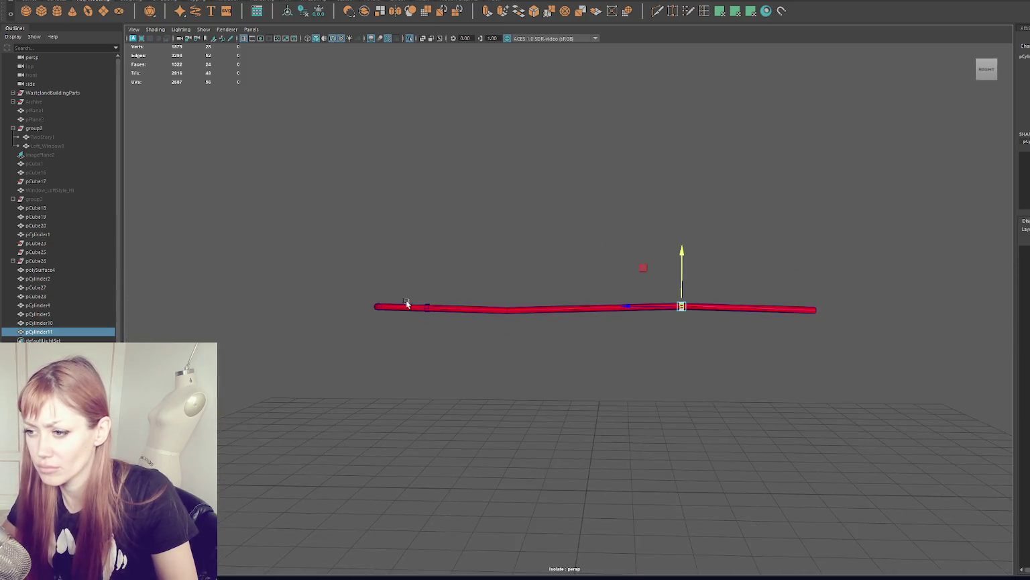
pyautogui.click(339, 16)
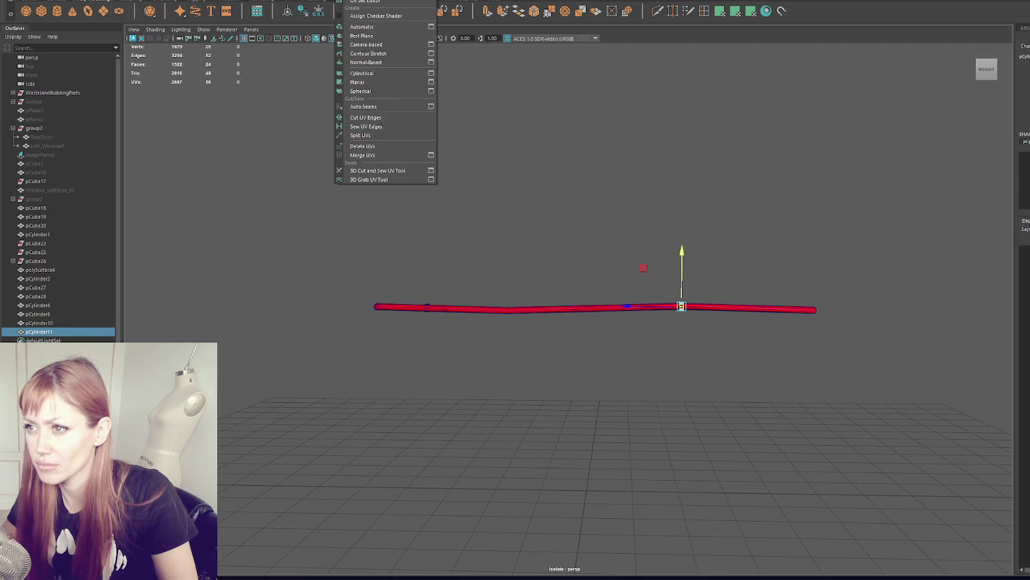
# - Open the UV Editor and unfold the ring's UVs, ignoring the non-manifold geometry
pyautogui.press('f')
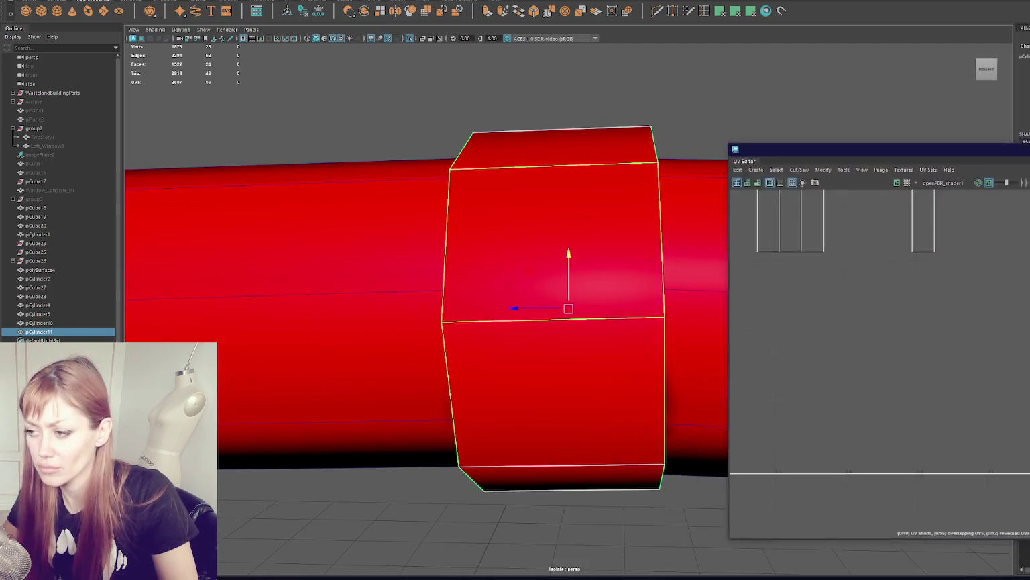
pyautogui.keyDown('alt'); pyautogui.moveTo(667, 254); pyautogui.dragTo(476, 210, button='right'); pyautogui.keyUp('alt')
pyautogui.hotkey('ctrl', 'F11')
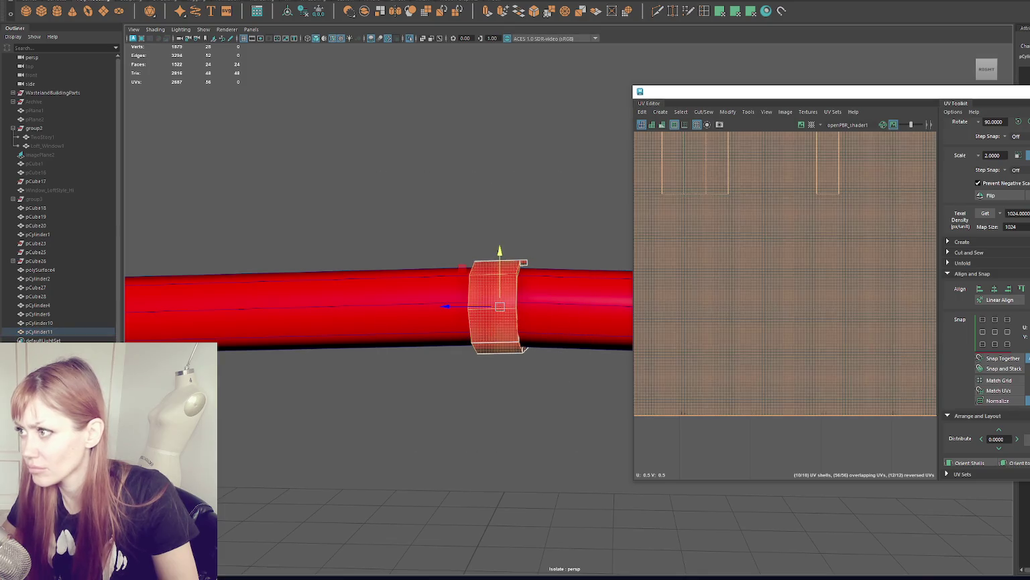
pyautogui.moveTo(550, 204); pyautogui.dragTo(552, 180, button='right')
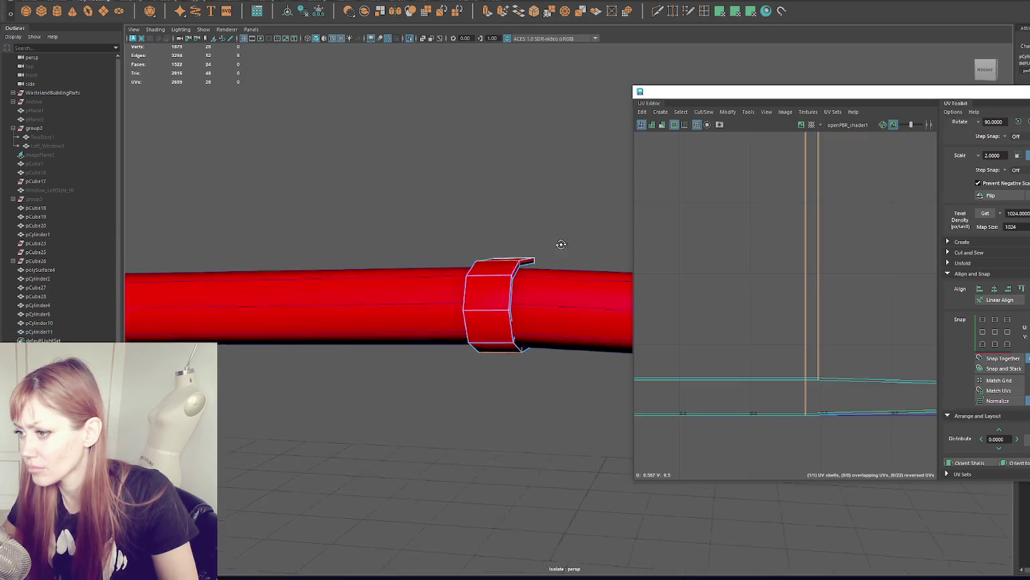
pyautogui.keyDown('alt'); pyautogui.moveTo(499, 282); pyautogui.dragTo(518, 272); pyautogui.keyUp('alt')
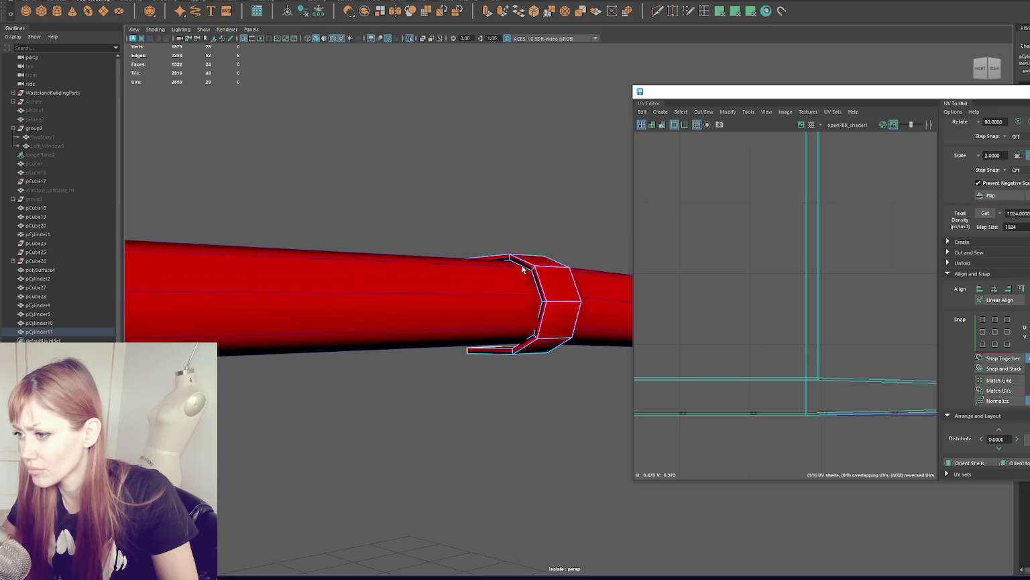
pyautogui.keyDown('shift'); pyautogui.moveTo(832, 231); pyautogui.dragTo(764, 231, button='right'); pyautogui.keyUp('shift')
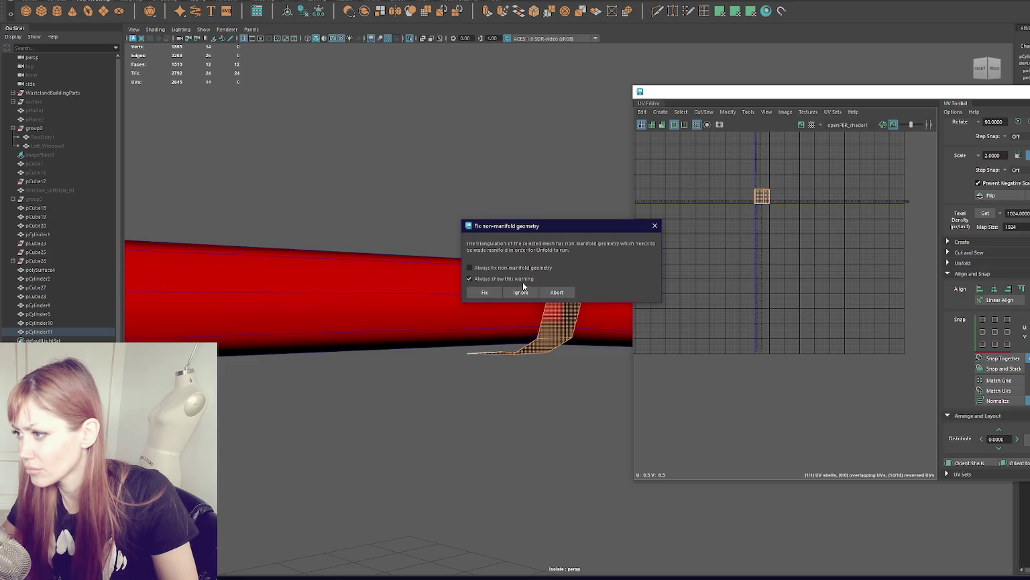
pyautogui.click(512, 291)
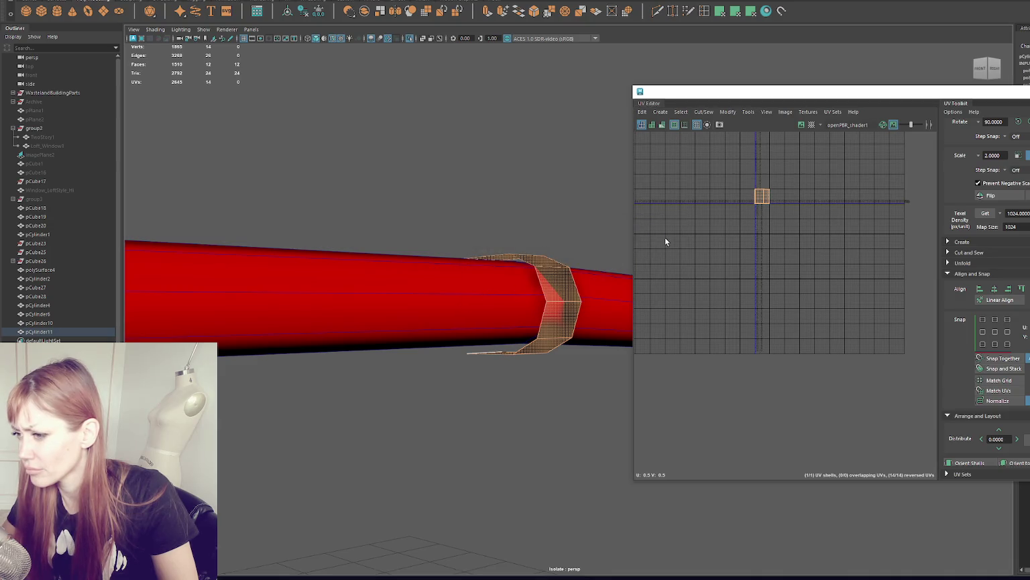
# - Select all of the ring's faces and shrink its UV shells
pyautogui.press('F8')
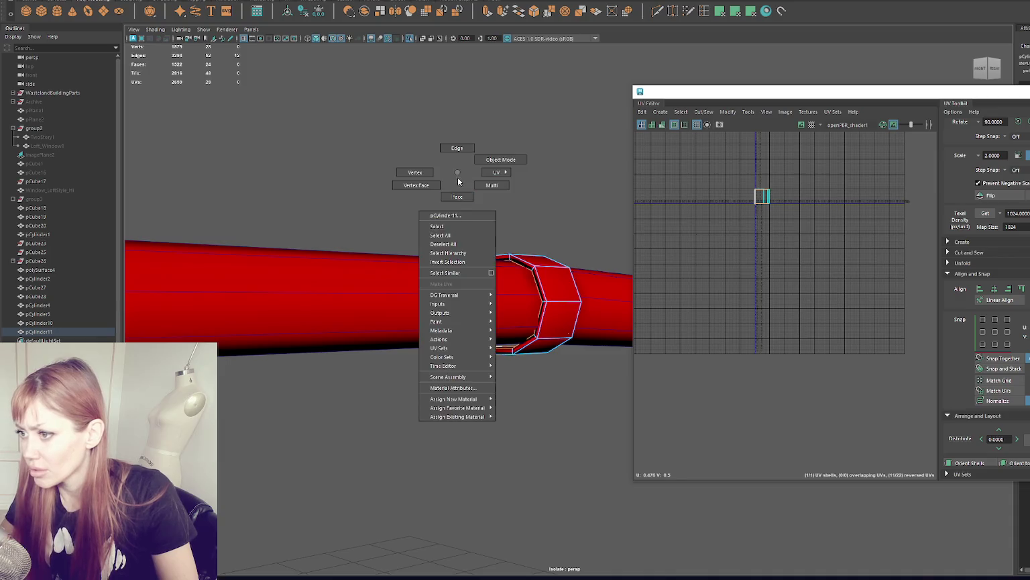
pyautogui.moveTo(456, 176); pyautogui.dragTo(477, 195, button='right')
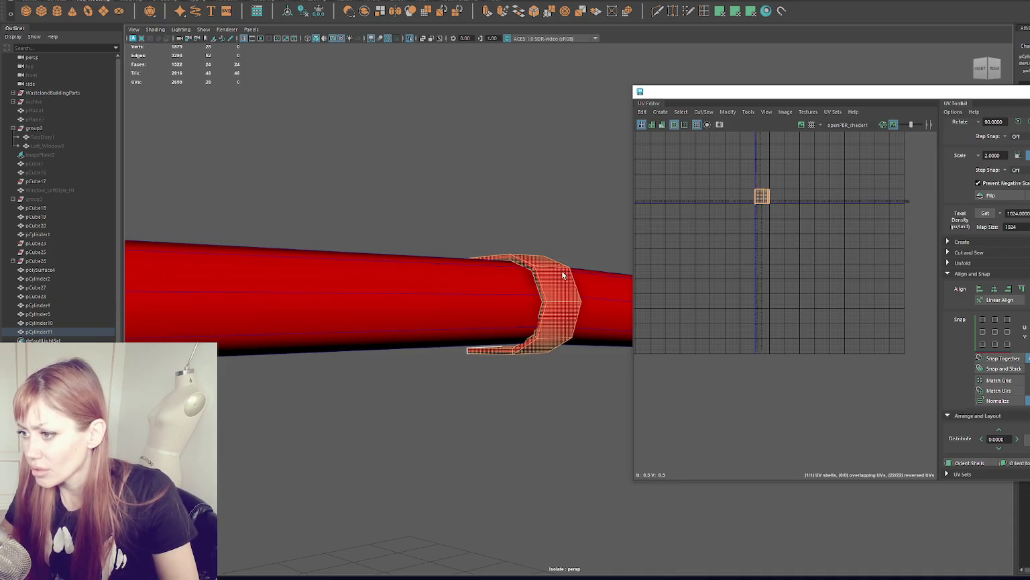
pyautogui.click(741, 12)
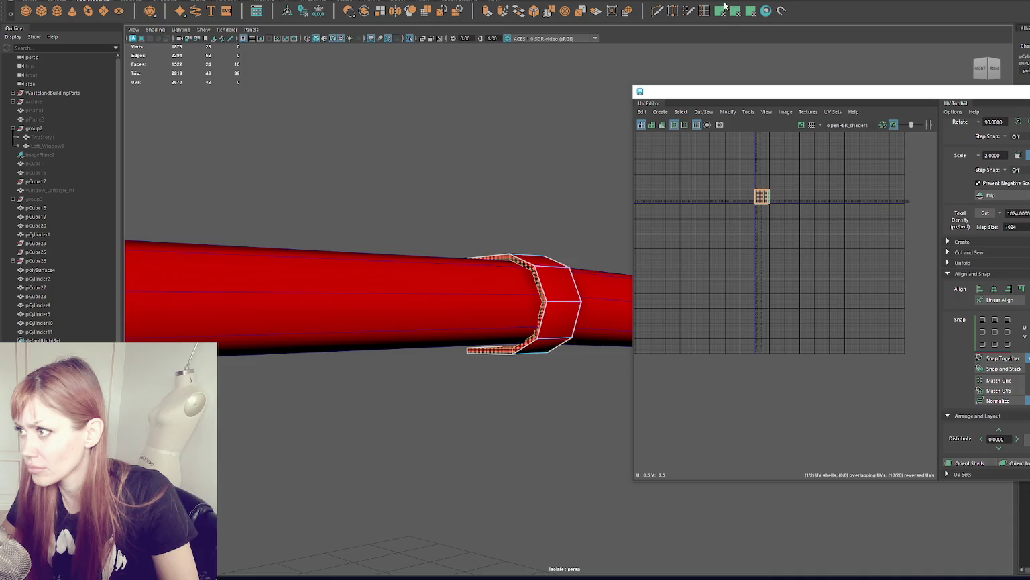
pyautogui.hotkey('shift', '>')
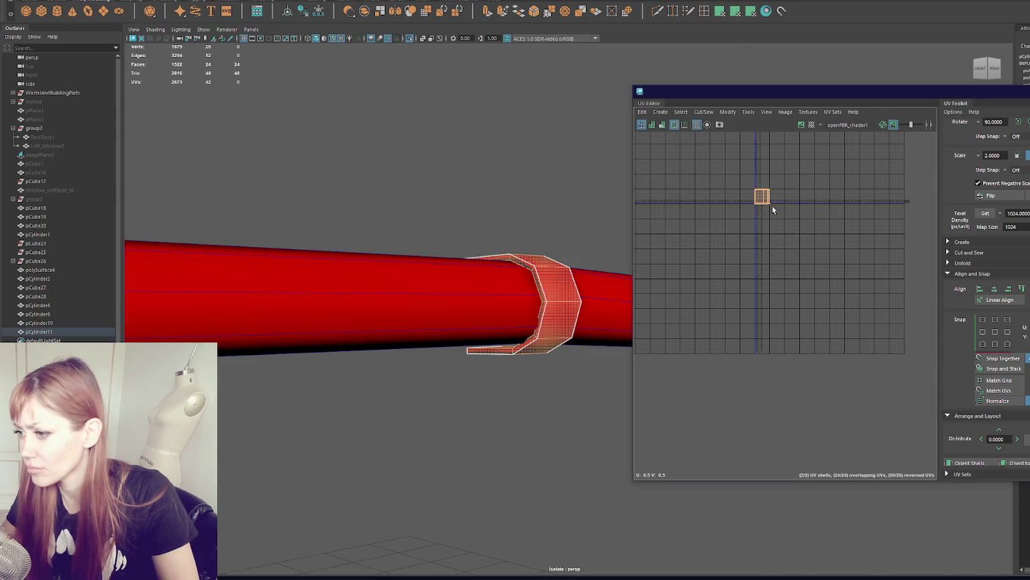
pyautogui.click(1018, 155)
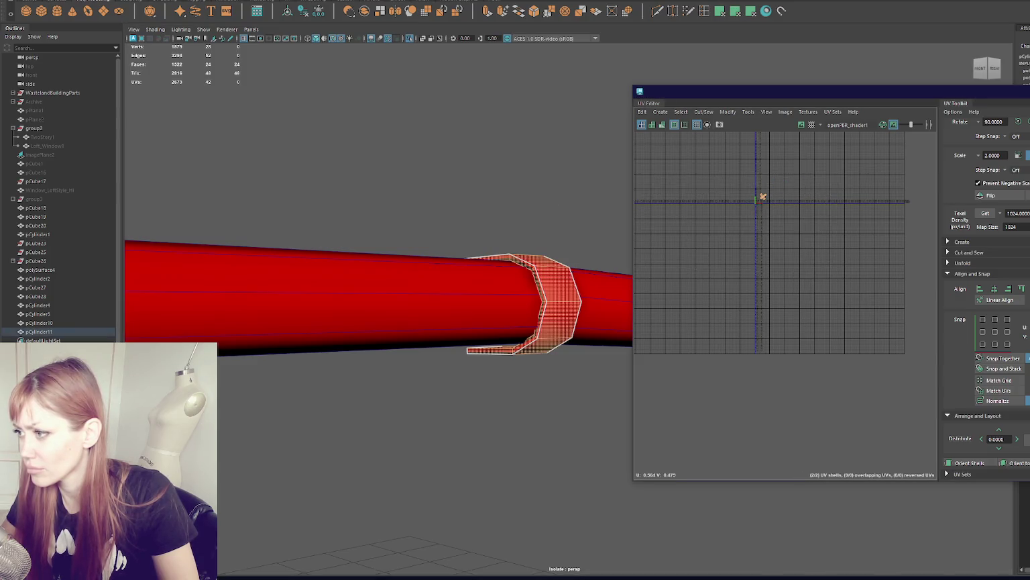
pyautogui.scroll(-3, 972, 426)
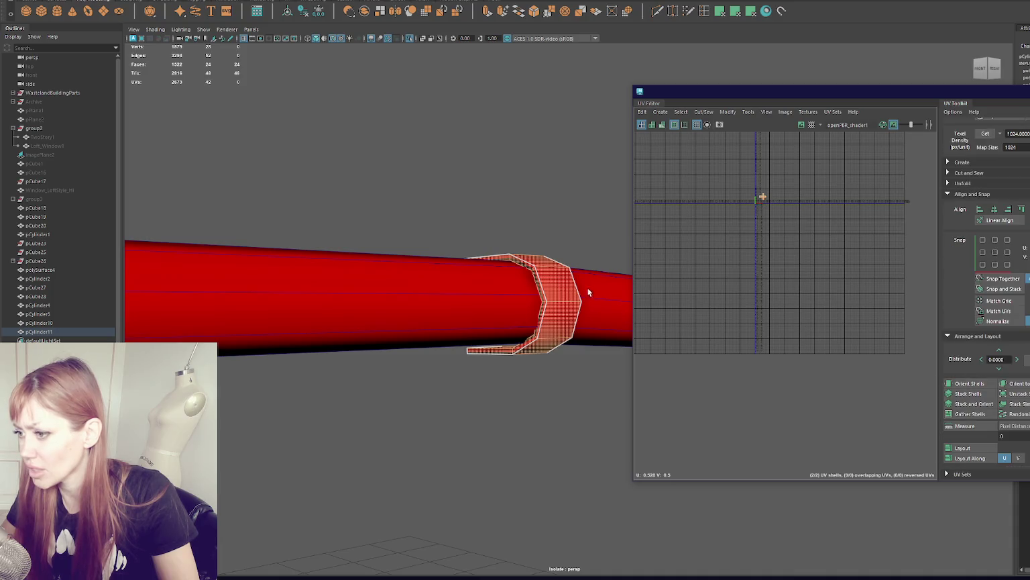
# - Unfold the ring's outer faces into a strip, rotate it horizontal and move it onto the U axis
pyautogui.press('4')
pyautogui.moveTo(533, 281)
pyautogui.keyDown('alt'); pyautogui.mouseDown()
pyautogui.moveTo(535, 244)
pyautogui.moveTo(716, 52)
pyautogui.mouseUp(); pyautogui.keyUp('alt')
pyautogui.moveTo(543, 156); pyautogui.dragTo(607, 398)
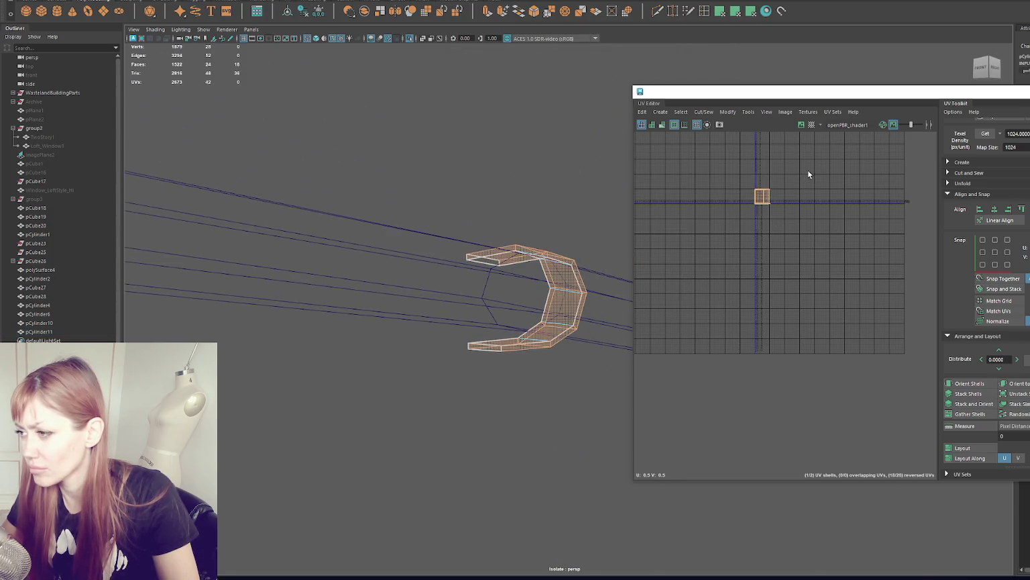
pyautogui.keyDown('shift'); pyautogui.moveTo(779, 164); pyautogui.dragTo(771, 202, button='right'); pyautogui.keyUp('shift')
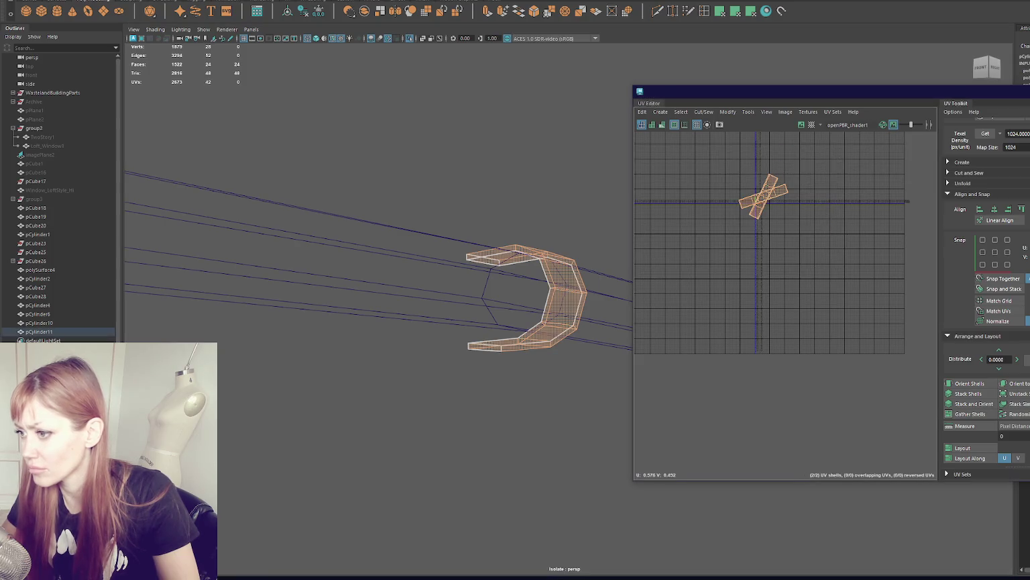
pyautogui.click(970, 383)
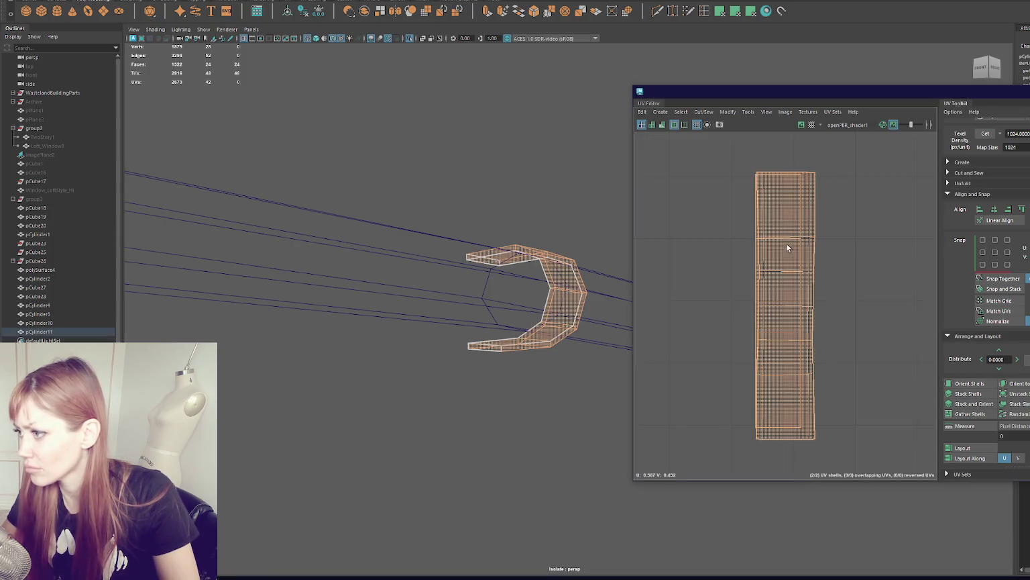
pyautogui.scroll(-3, 901, 262)
pyautogui.click(1018, 174)
pyautogui.press('w')
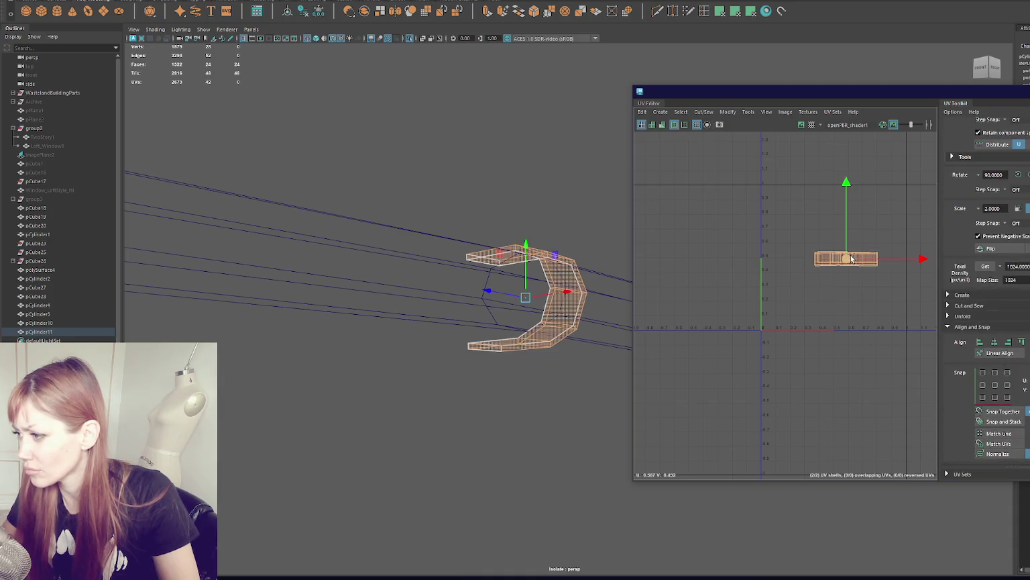
pyautogui.moveTo(847, 256); pyautogui.dragTo(797, 321)
pyautogui.scroll(-3, 396, 225)
# - Select the next bracket piece and its strip faces
pyautogui.moveTo(395, 225)
pyautogui.keyDown('alt'); pyautogui.mouseDown()
pyautogui.moveTo(561, 151)
pyautogui.moveTo(594, 152)
pyautogui.moveTo(454, 161)
pyautogui.moveTo(517, 209)
pyautogui.mouseUp(); pyautogui.keyUp('alt')
pyautogui.press('F8')
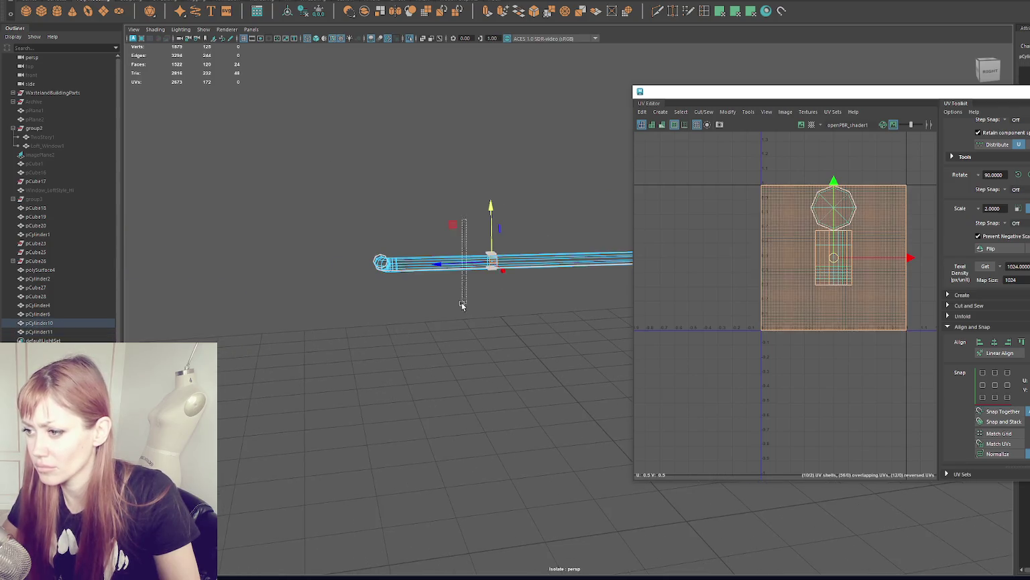
pyautogui.scroll(3, 522, 190)
pyautogui.click(522, 191)
pyautogui.click(468, 302)
pyautogui.keyDown('alt'); pyautogui.moveTo(476, 279); pyautogui.dragTo(529, 264); pyautogui.keyUp('alt')
pyautogui.moveTo(460, 219); pyautogui.dragTo(502, 181, button='right')
pyautogui.keyDown('alt'); pyautogui.moveTo(502, 181); pyautogui.dragTo(493, 145); pyautogui.keyUp('alt')
pyautogui.click(493, 145)
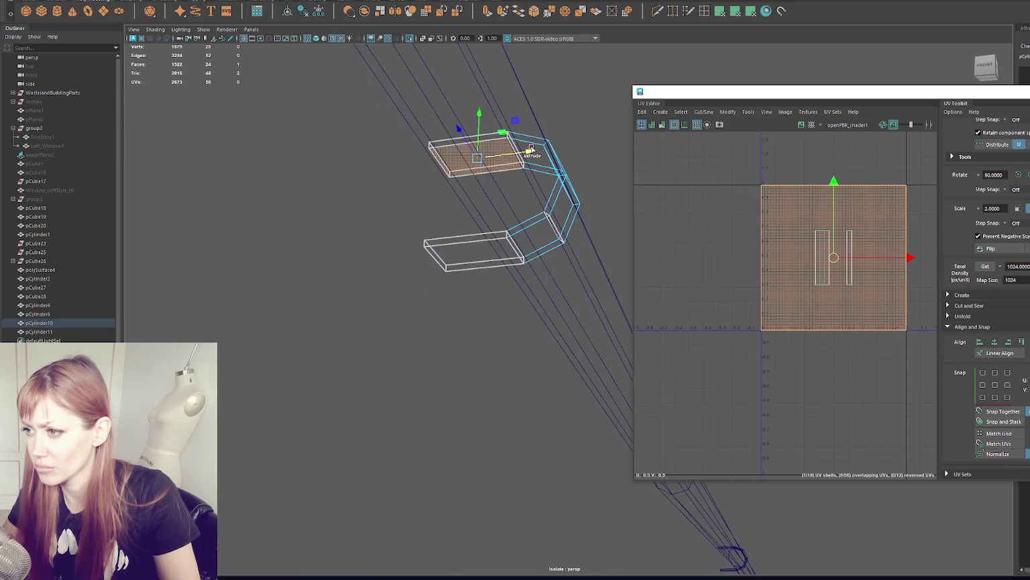
pyautogui.keyDown('shift'); pyautogui.doubleClick(543, 169); pyautogui.keyUp('shift')
pyautogui.moveTo(349, 98); pyautogui.dragTo(603, 315)
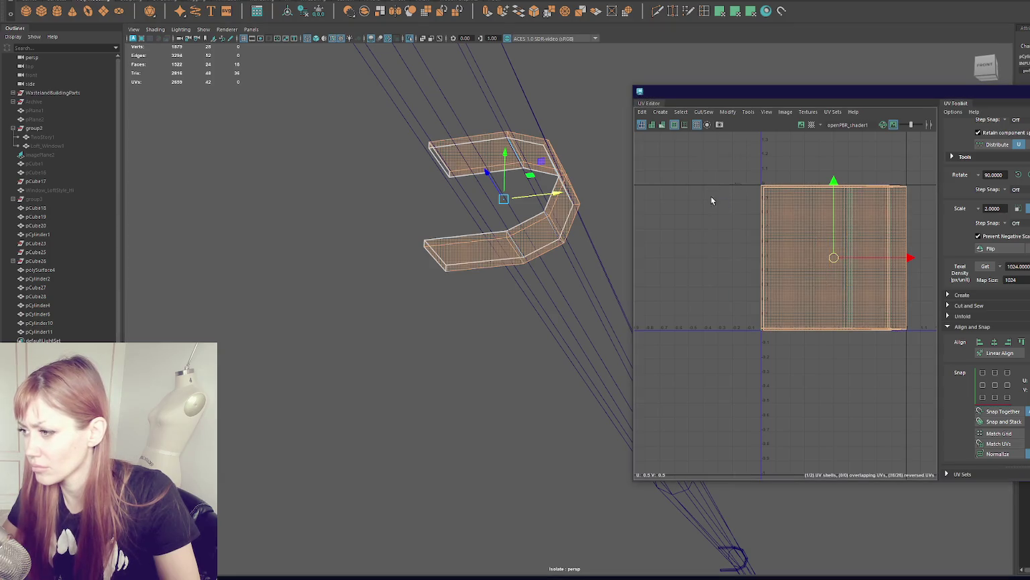
# - Unfold the bracket's UVs into a strip rotated 90° to lie horizontally, then show the whole scene
pyautogui.moveTo(711, 196); pyautogui.dragTo(906, 377)
pyautogui.keyDown('shift'); pyautogui.moveTo(738, 343); pyautogui.dragTo(872, 335, button='right'); pyautogui.keyUp('shift')
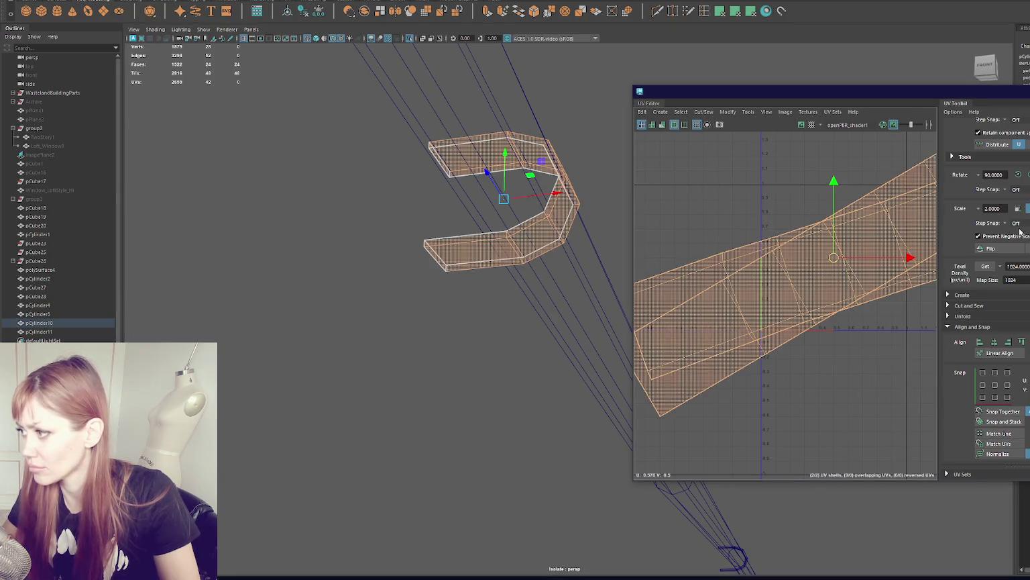
pyautogui.click(1003, 423)
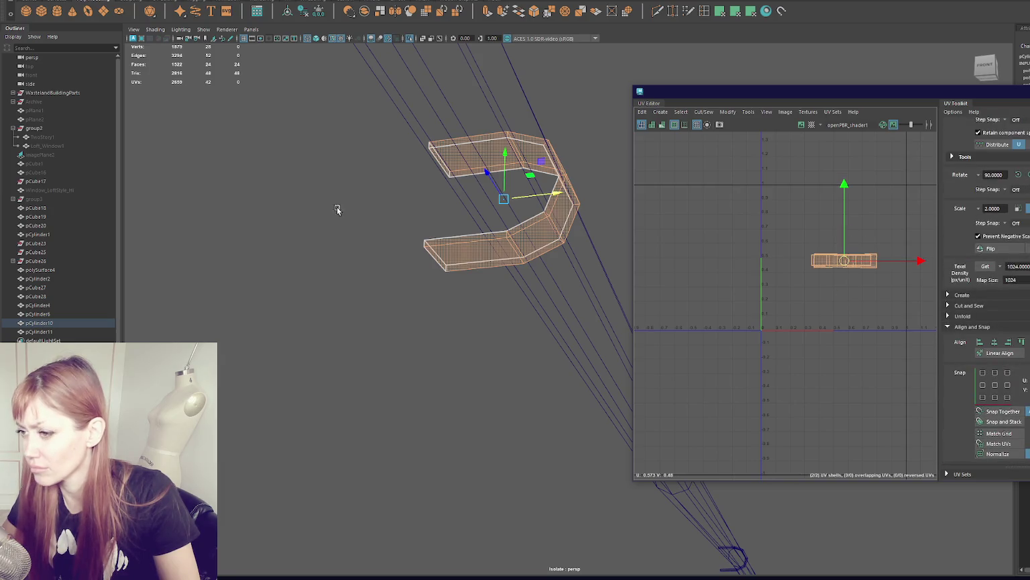
pyautogui.click(383, 176)
pyautogui.hotkey('ctrl', '1')
# - Return to textured shading and close the UV Editor
pyautogui.press('6')
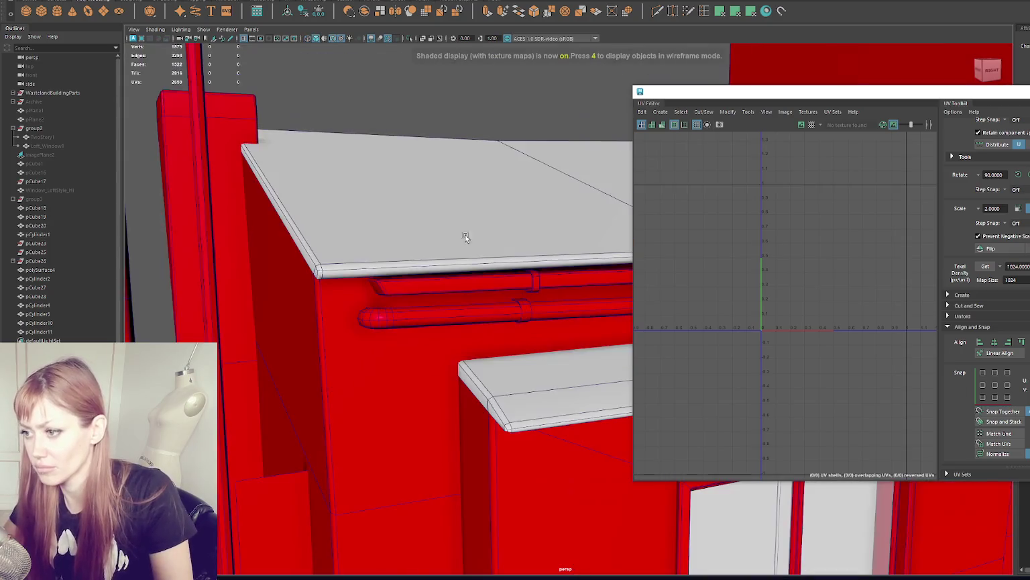
pyautogui.scroll(3, 288, 232)
pyautogui.moveTo(990, 104); pyautogui.dragTo(767, 161)
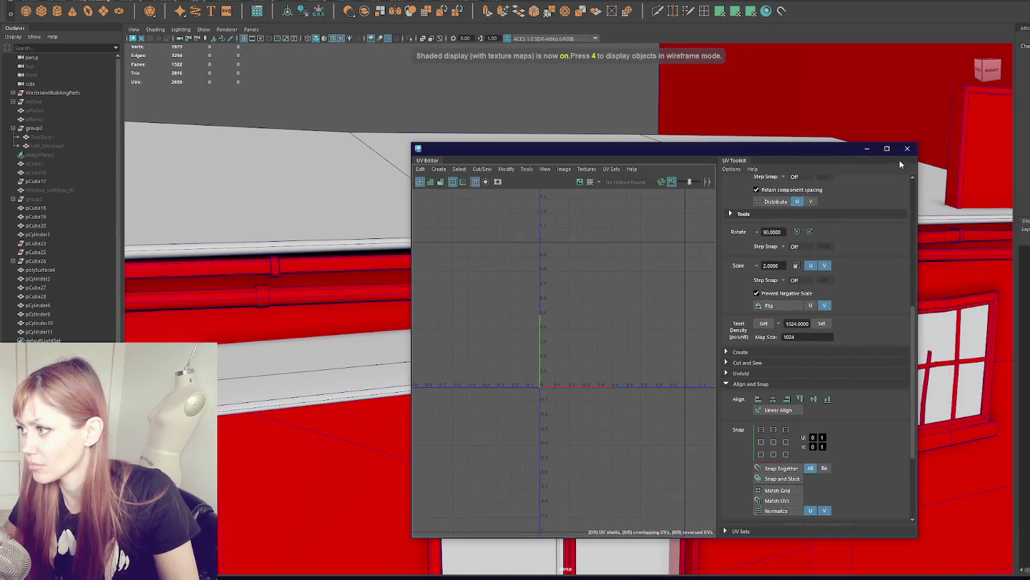
pyautogui.click(909, 149)
# - Combine pCylinder10, pCylinder6 and pCylinder11 into one object with Mesh > Combine
pyautogui.moveTo(616, 207)
pyautogui.keyDown('alt'); pyautogui.mouseDown()
pyautogui.moveTo(801, 190)
pyautogui.moveTo(667, 219)
pyautogui.moveTo(649, 210)
pyautogui.mouseUp(); pyautogui.keyUp('alt')
pyautogui.click(667, 208)
pyautogui.moveTo(662, 246)
pyautogui.keyDown('alt'); pyautogui.mouseDown()
pyautogui.moveTo(720, 248)
pyautogui.moveTo(511, 237)
pyautogui.mouseUp(); pyautogui.keyUp('alt')
pyautogui.keyDown('shift'); pyautogui.click(866, 264); pyautogui.keyUp('shift')
pyautogui.keyDown('shift'); pyautogui.click(936, 259); pyautogui.keyUp('shift')
pyautogui.scroll(-4, 931, 267)
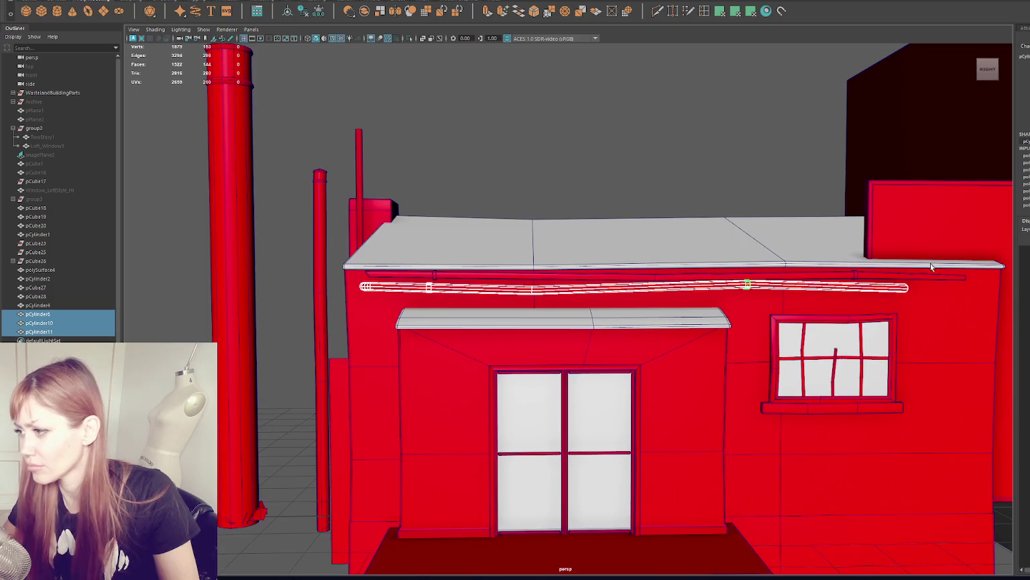
pyautogui.click(211, 10)
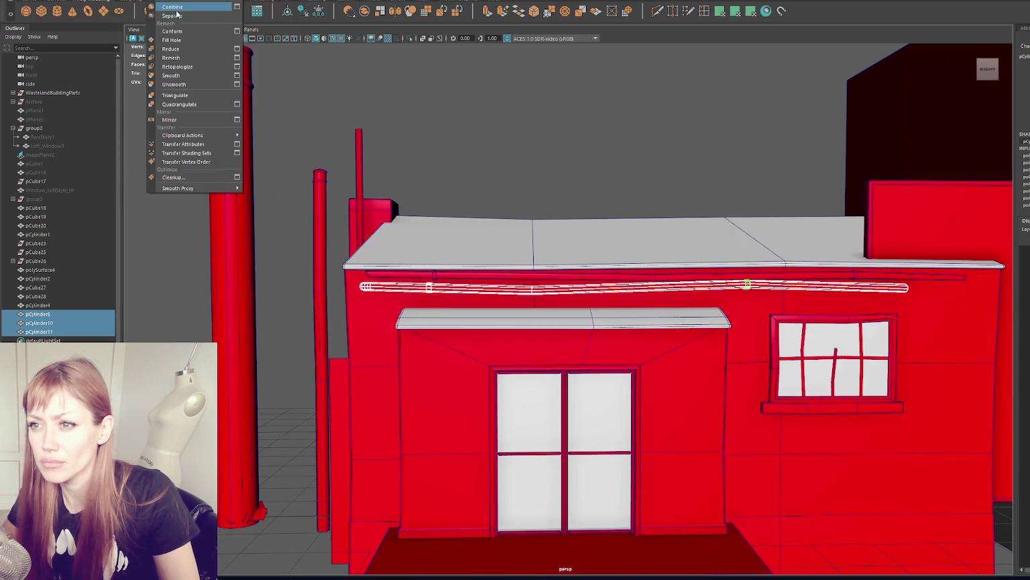
pyautogui.click(187, 20)
# - Deselect the combined pipe and bring up the Hypershade material editor window
pyautogui.click(619, 198)
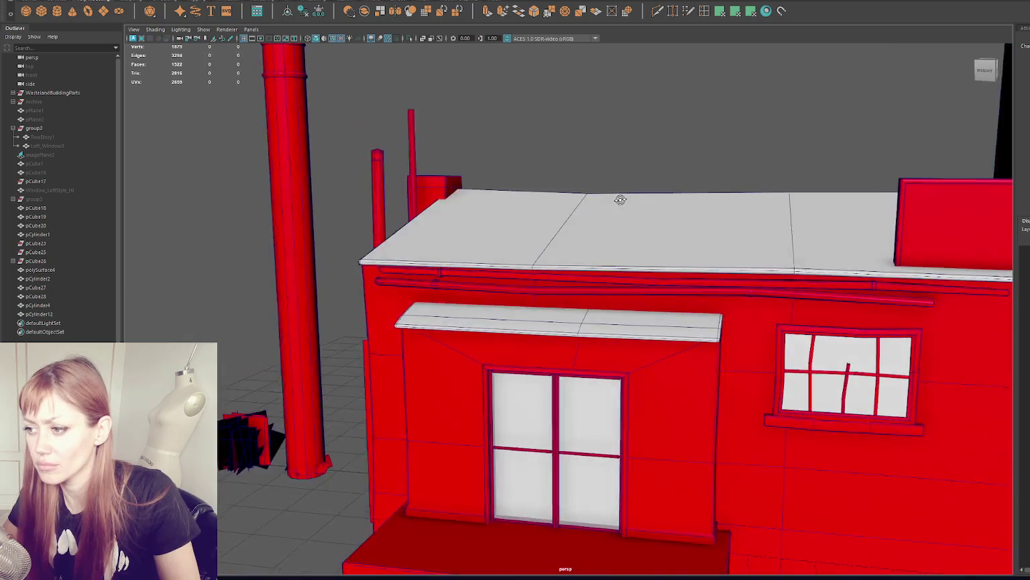
pyautogui.scroll(-5, 646, 194)
pyautogui.keyDown('alt'); pyautogui.moveTo(646, 193); pyautogui.dragTo(659, 217); pyautogui.keyUp('alt')
pyautogui.scroll(-2, 655, 218)
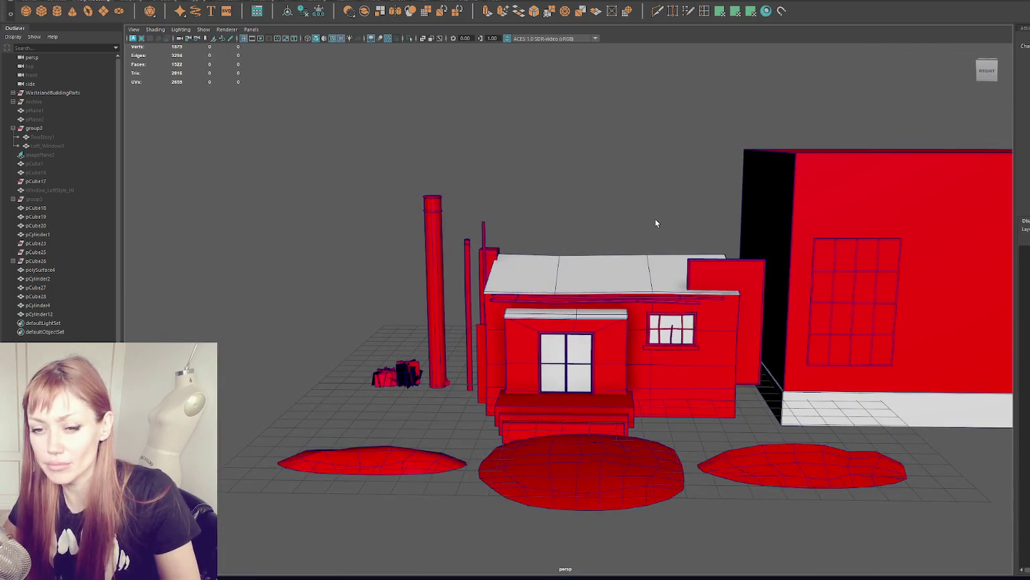
pyautogui.scroll(4, 661, 216)
pyautogui.scroll(-2, 604, 188)
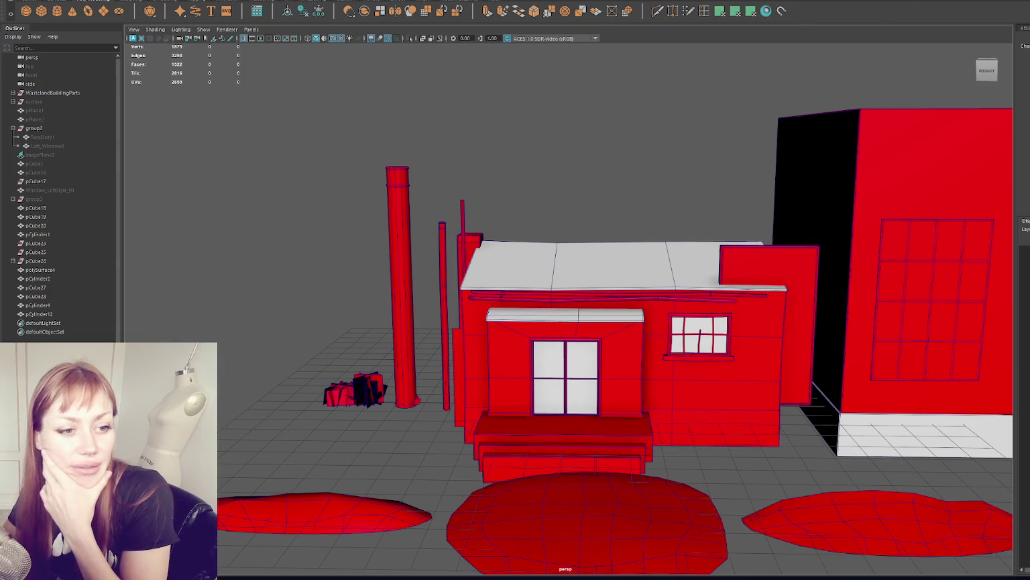
pyautogui.moveTo(363, 80); pyautogui.dragTo(679, 93)
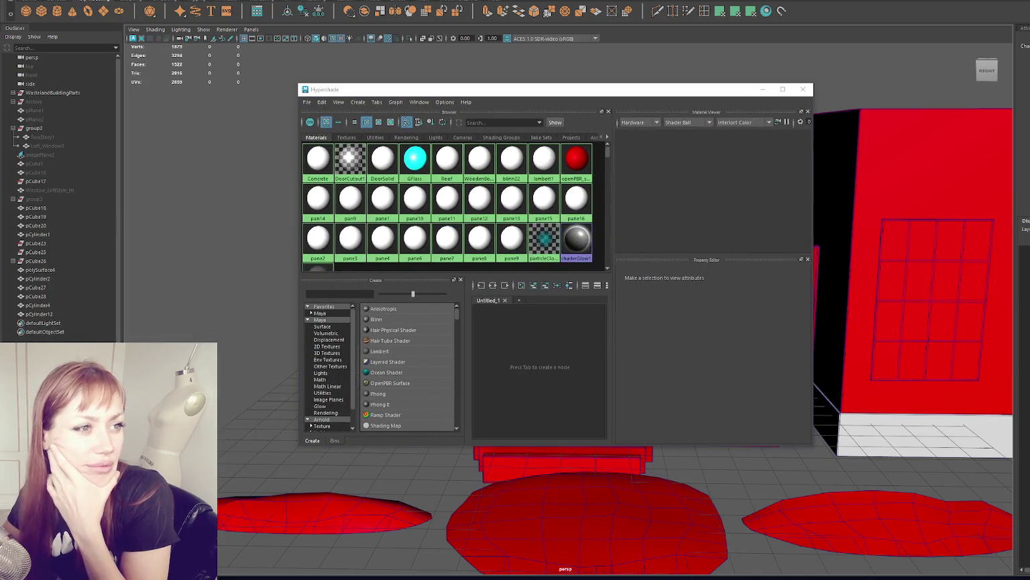
# - Change openPBR_shader1's Base Color from red to grey and close the Hypershade
pyautogui.click(576, 159)
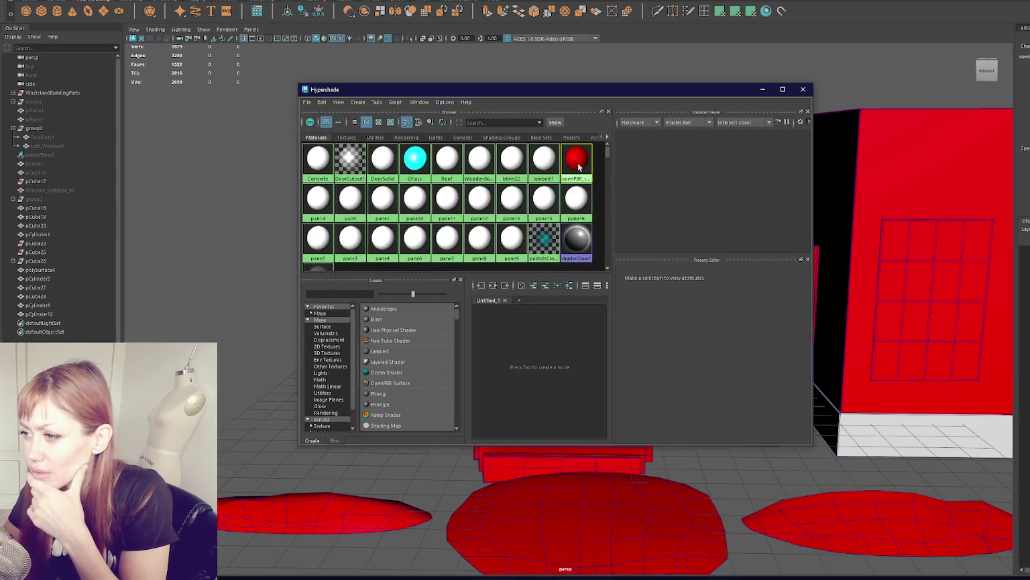
pyautogui.click(705, 325)
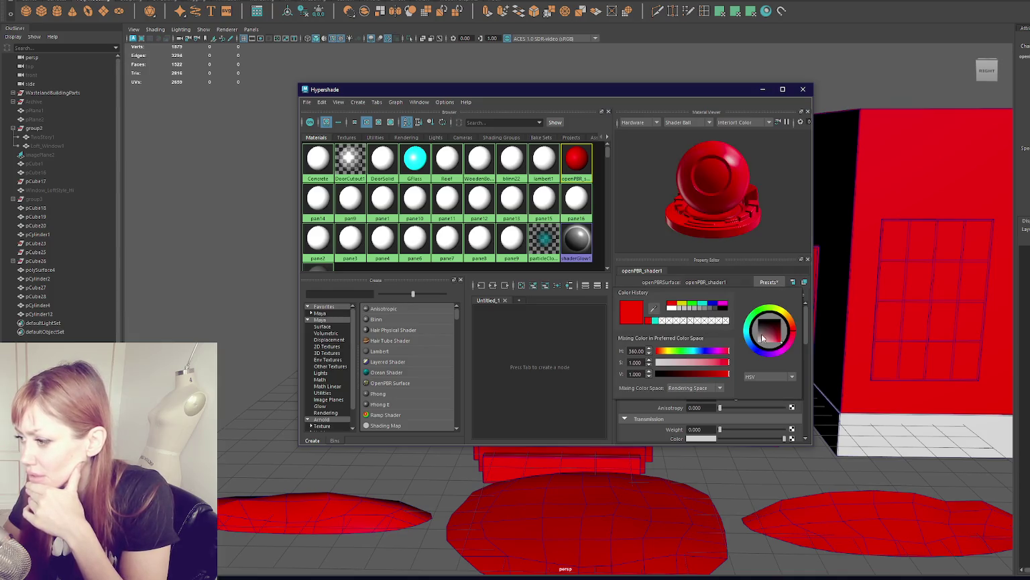
pyautogui.click(762, 338)
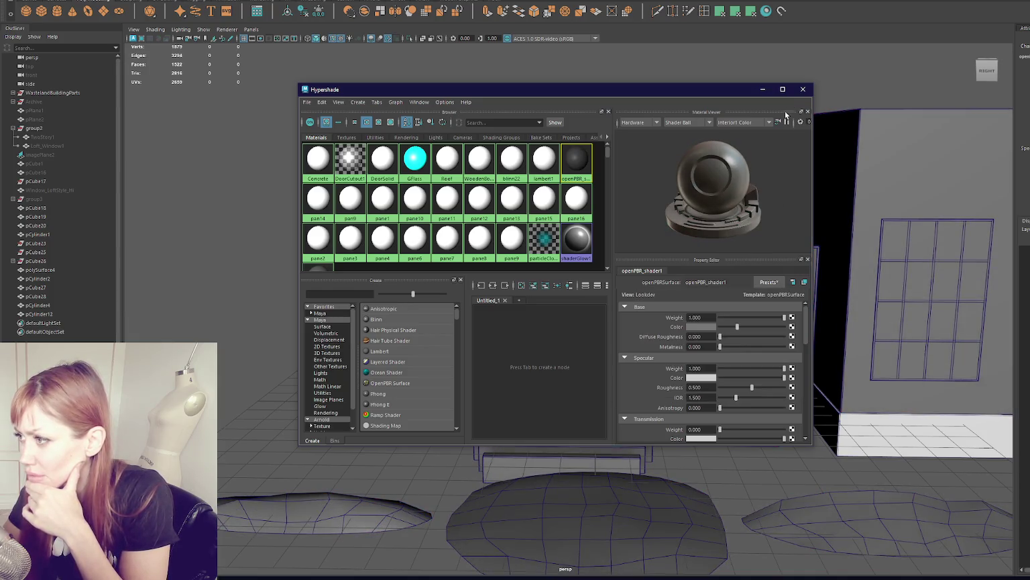
pyautogui.click(804, 94)
pyautogui.scroll(-2, 681, 219)
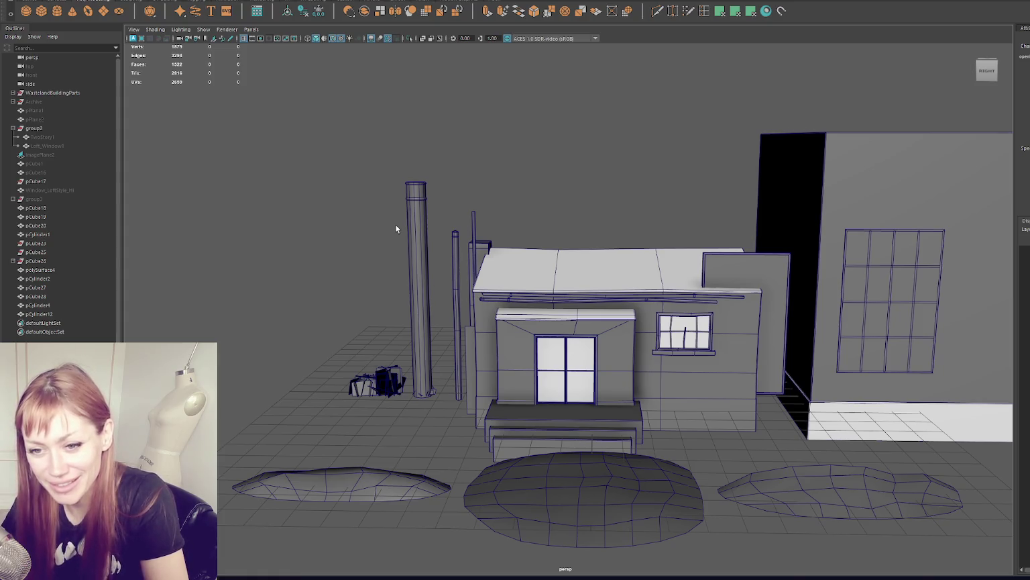
# - Place the new cylinder beside the tall pole near the front steps
pyautogui.scroll(3, 589, 306)
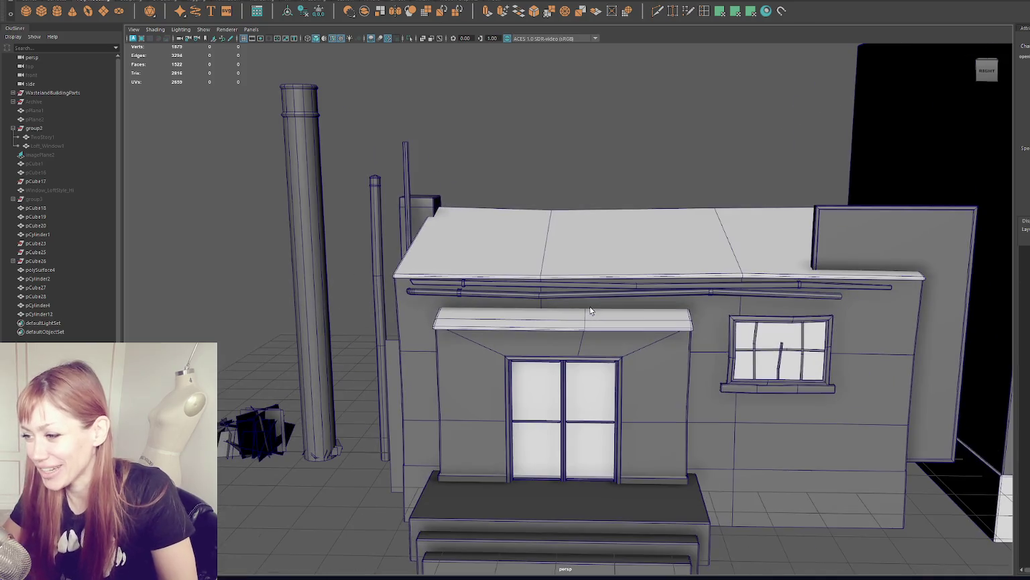
pyautogui.click(582, 294)
pyautogui.moveTo(582, 294)
pyautogui.keyDown('alt'); pyautogui.mouseDown()
pyautogui.moveTo(683, 258)
pyautogui.moveTo(591, 271)
pyautogui.mouseUp(); pyautogui.keyUp('alt')
pyautogui.scroll(-5, 591, 272)
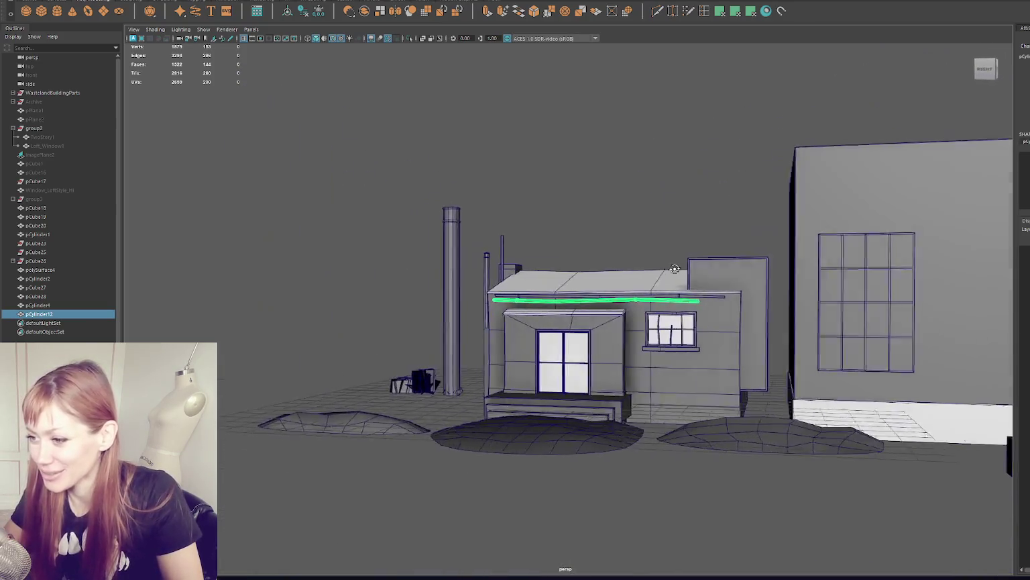
pyautogui.scroll(5, 592, 271)
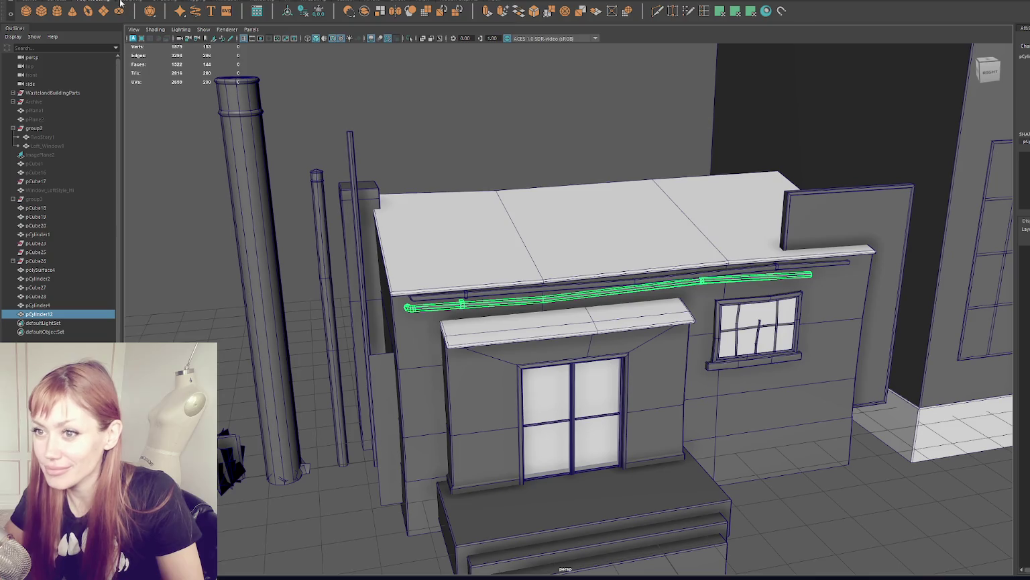
pyautogui.scroll(-5, 619, 309)
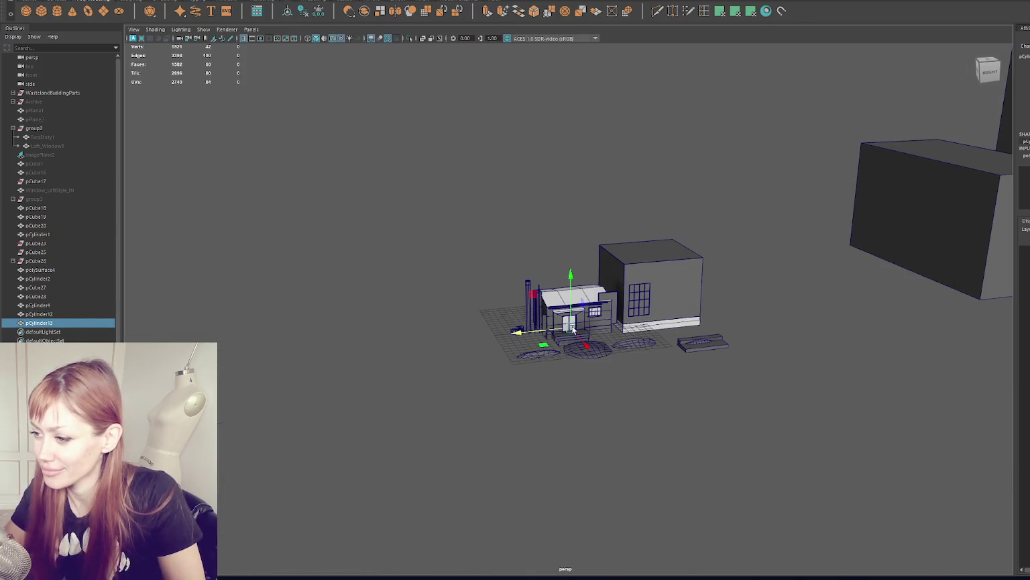
pyautogui.moveTo(551, 333); pyautogui.dragTo(557, 370)
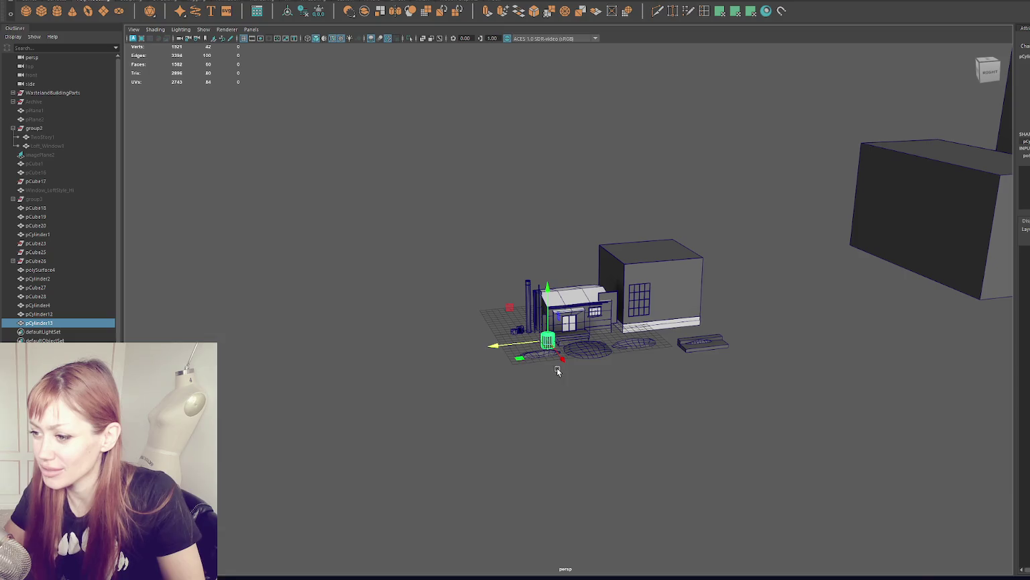
pyautogui.press('f')
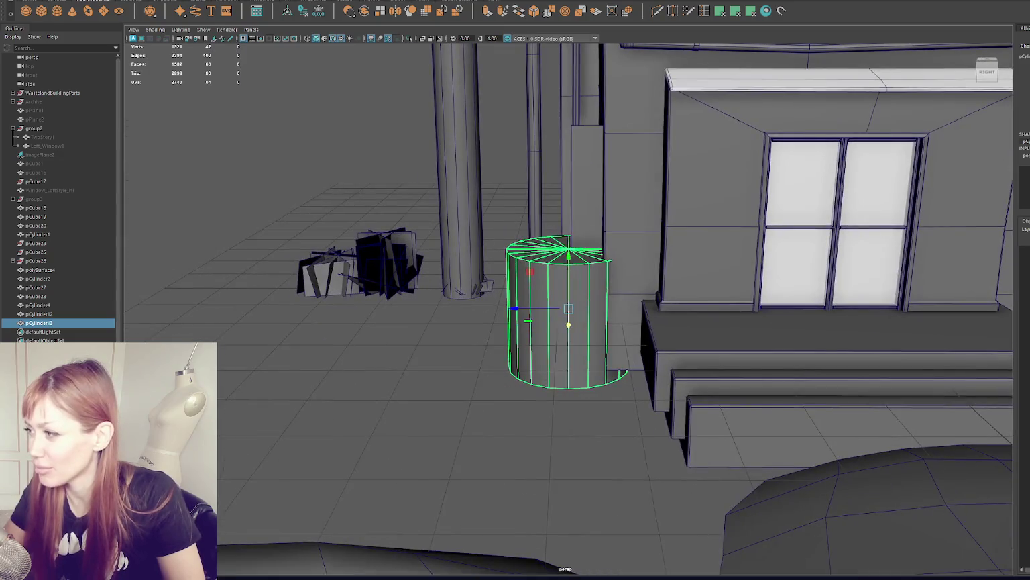
# - Lower the cylinder's Subdivisions Axis in the channel box to make it eight-sided
pyautogui.moveTo(456, 122); pyautogui.dragTo(414, 120, button='middle')
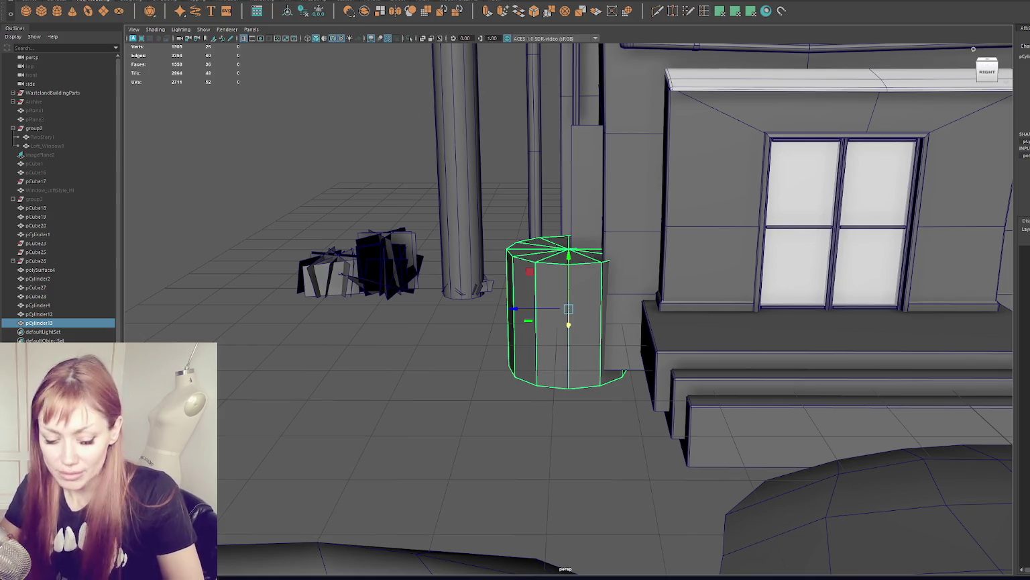
pyautogui.moveTo(414, 121); pyautogui.dragTo(436, 120, button='middle')
pyautogui.moveTo(583, 253)
pyautogui.keyDown('alt'); pyautogui.mouseDown()
pyautogui.moveTo(602, 251)
pyautogui.moveTo(570, 256)
pyautogui.mouseUp(); pyautogui.keyUp('alt')
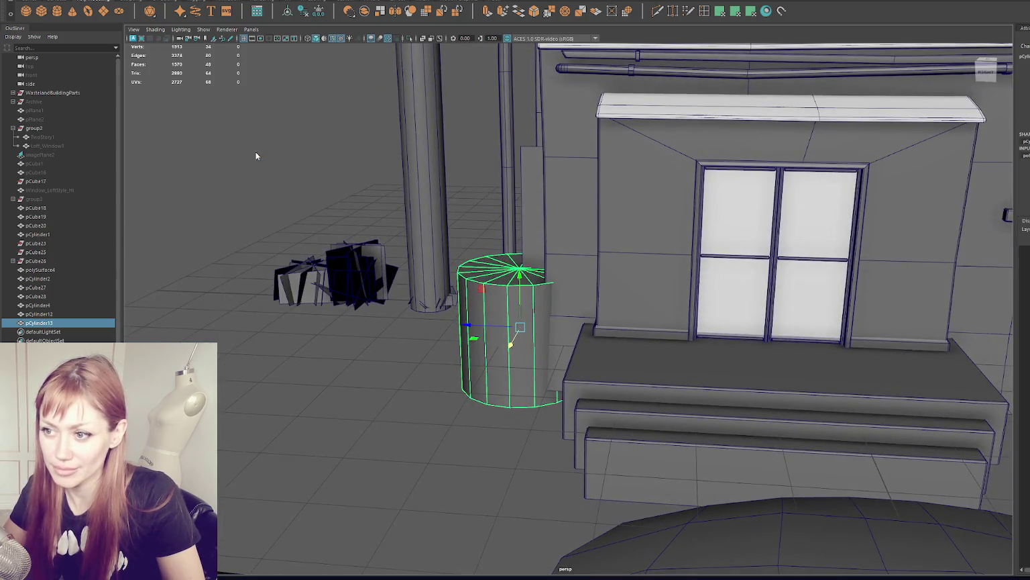
pyautogui.keyDown('alt'); pyautogui.moveTo(257, 152); pyautogui.dragTo(397, 271); pyautogui.keyUp('alt')
pyautogui.press('F8')
pyautogui.moveTo(666, 443)
pyautogui.keyDown('alt'); pyautogui.mouseDown()
pyautogui.moveTo(603, 361)
pyautogui.moveTo(582, 369)
pyautogui.mouseUp(); pyautogui.keyUp('alt')
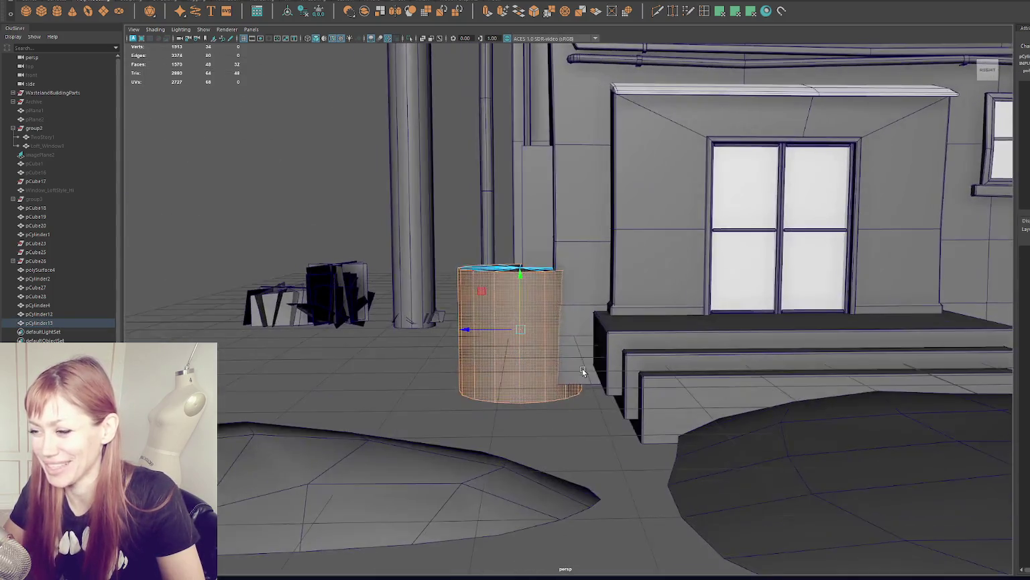
pyautogui.moveTo(312, 188); pyautogui.dragTo(365, 131, button='right')
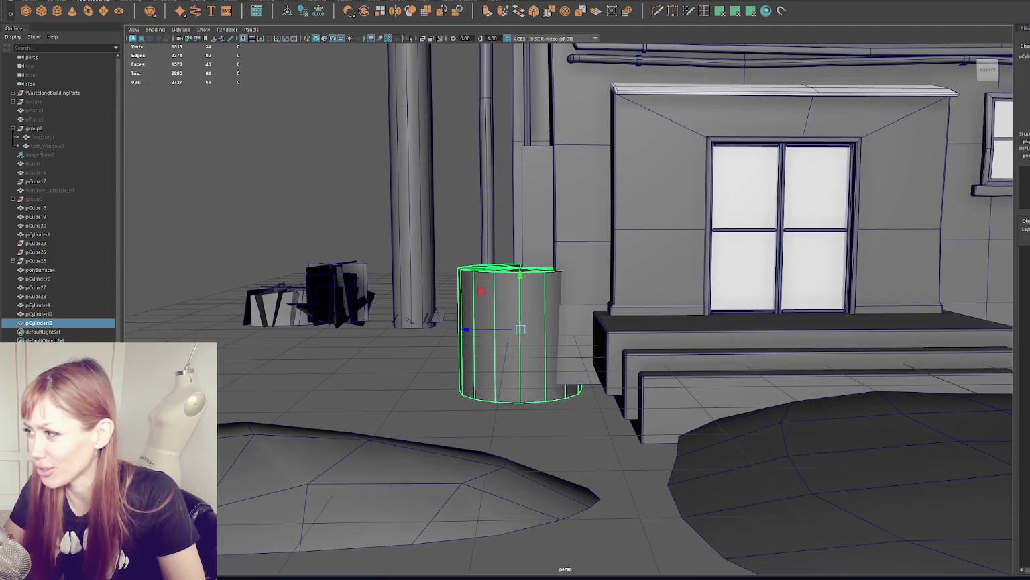
pyautogui.press('Return')
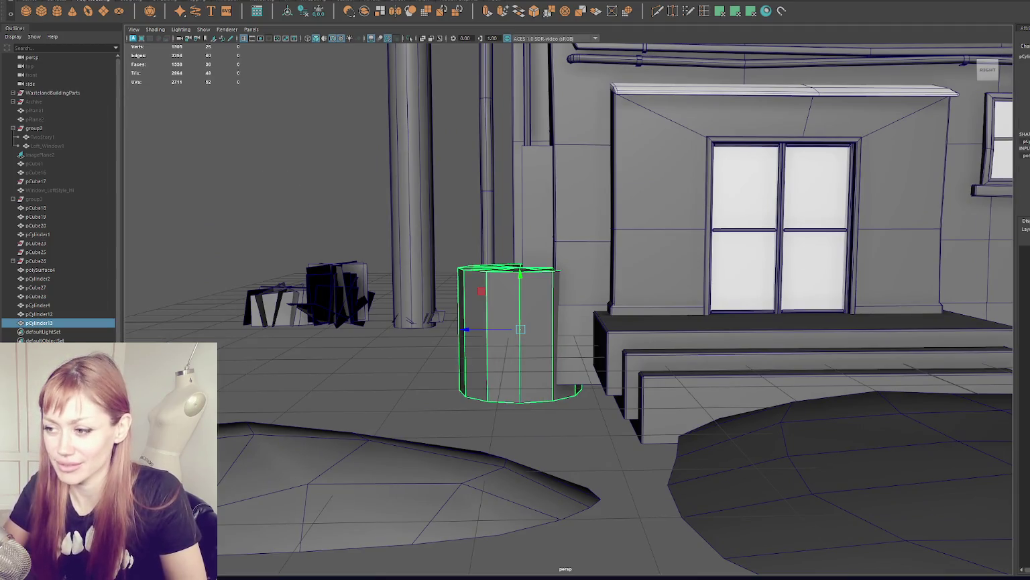
# - Select a group of the cylinder's faces and delete them
pyautogui.keyDown('alt'); pyautogui.moveTo(796, 346); pyautogui.dragTo(449, 275); pyautogui.keyUp('alt')
pyautogui.moveTo(311, 195); pyautogui.dragTo(407, 331, button='right')
pyautogui.moveTo(407, 330)
pyautogui.keyDown('alt'); pyautogui.mouseDown()
pyautogui.moveTo(613, 432)
pyautogui.moveTo(625, 448)
pyautogui.mouseUp(); pyautogui.keyUp('alt')
pyautogui.press('Delete')
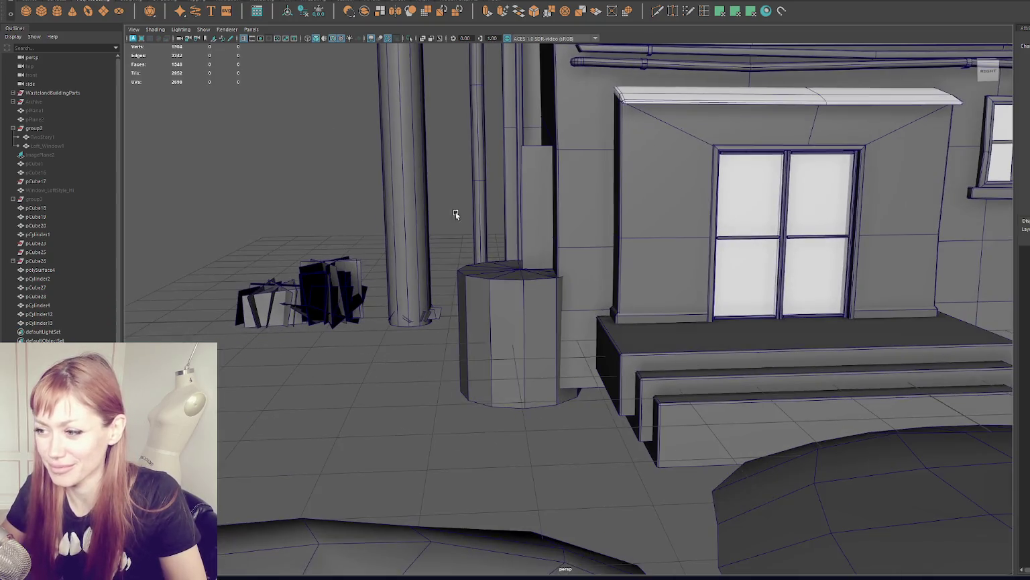
# - Stretch the new cylinder taller and raise it, undoing the last move
pyautogui.click(509, 322)
pyautogui.moveTo(522, 296)
pyautogui.mouseDown()
pyautogui.moveTo(528, 232)
pyautogui.moveTo(546, 323)
pyautogui.moveTo(515, 326)
pyautogui.moveTo(560, 195)
pyautogui.mouseUp()
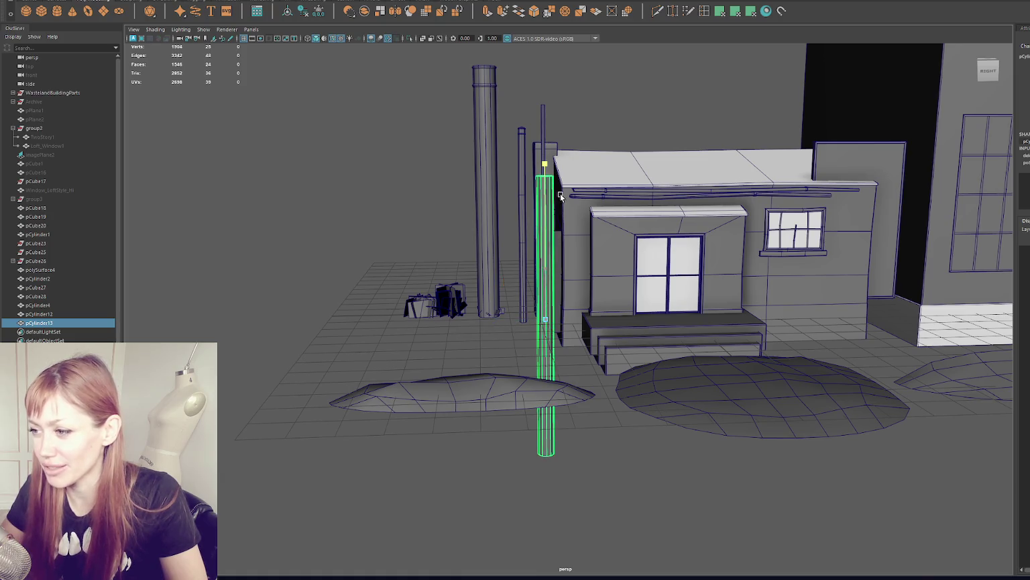
pyautogui.click(444, 260)
pyautogui.click(547, 275)
pyautogui.moveTo(550, 297)
pyautogui.mouseDown()
pyautogui.moveTo(556, 217)
pyautogui.moveTo(499, 244)
pyautogui.moveTo(509, 243)
pyautogui.mouseUp()
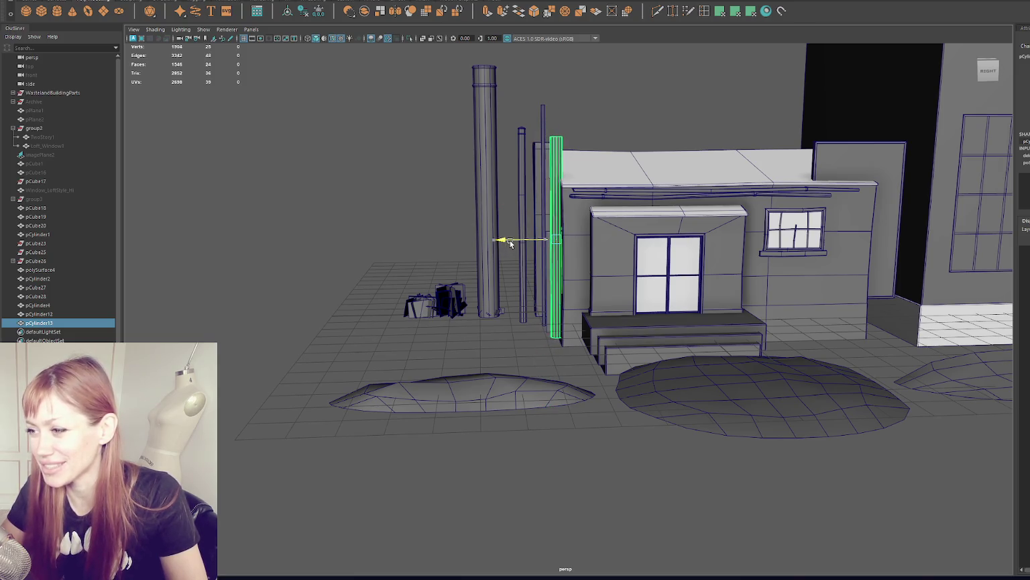
pyautogui.click(592, 162)
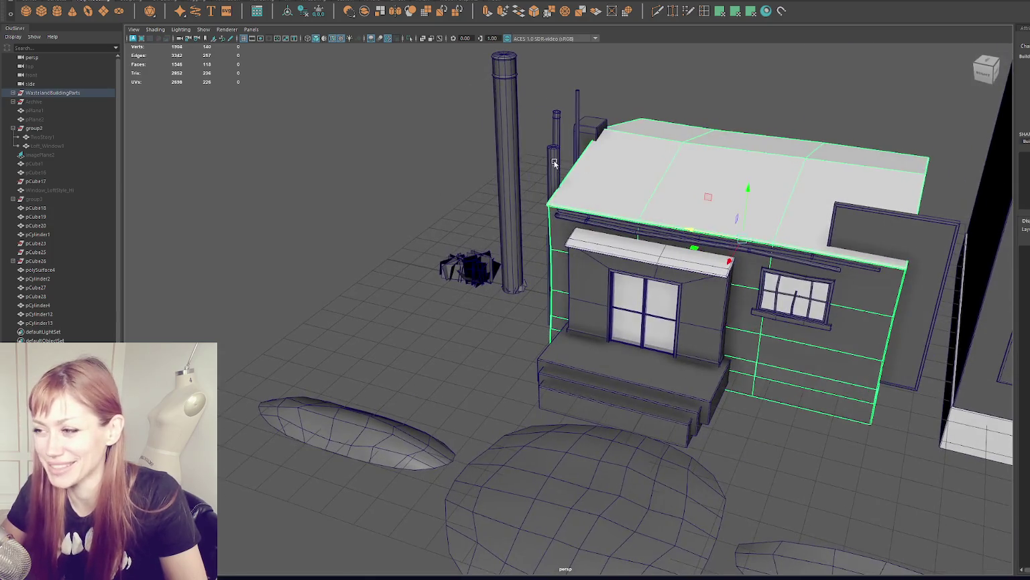
pyautogui.hotkey('ctrl', 'z')
# - Slide the new pipe slightly left against the building wall
pyautogui.moveTo(592, 161)
pyautogui.keyDown('alt'); pyautogui.mouseDown()
pyautogui.moveTo(622, 252)
pyautogui.moveTo(483, 263)
pyautogui.mouseUp(); pyautogui.keyUp('alt')
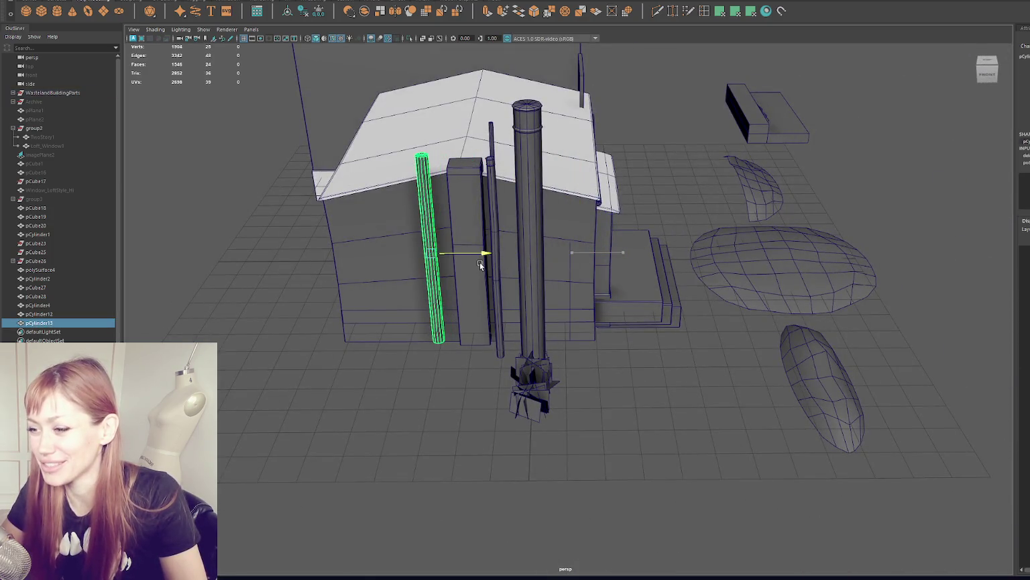
pyautogui.press('f')
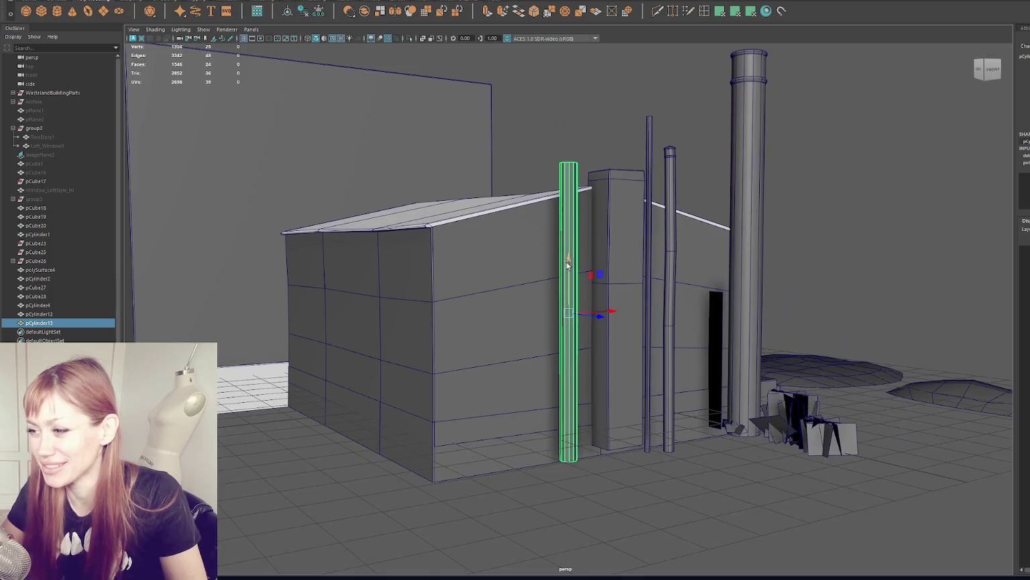
pyautogui.keyDown('alt'); pyautogui.moveTo(567, 265); pyautogui.dragTo(568, 258); pyautogui.keyUp('alt')
pyautogui.moveTo(603, 317)
pyautogui.mouseDown()
pyautogui.moveTo(582, 306)
pyautogui.moveTo(588, 292)
pyautogui.moveTo(670, 368)
pyautogui.moveTo(531, 296)
pyautogui.moveTo(540, 275)
pyautogui.moveTo(406, 251)
pyautogui.moveTo(397, 263)
pyautogui.moveTo(263, 255)
pyautogui.moveTo(317, 255)
pyautogui.moveTo(331, 223)
pyautogui.moveTo(465, 239)
pyautogui.moveTo(404, 255)
pyautogui.moveTo(361, 246)
pyautogui.moveTo(521, 249)
pyautogui.mouseUp()
pyautogui.scroll(3, 671, 368)
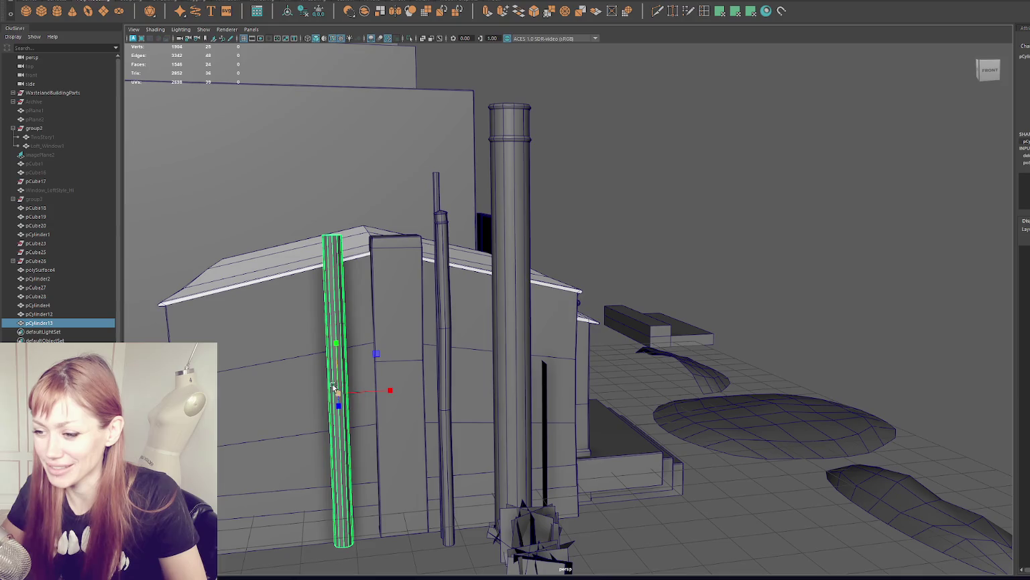
pyautogui.scroll(-5, 337, 362)
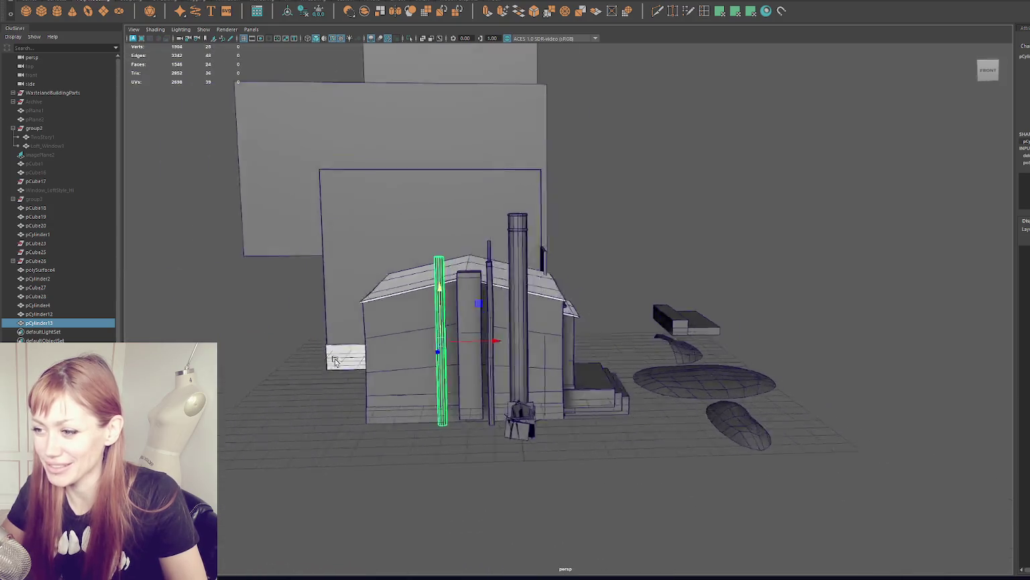
pyautogui.keyDown('alt'); pyautogui.moveTo(336, 359); pyautogui.dragTo(328, 361); pyautogui.keyUp('alt')
pyautogui.scroll(3, 452, 349)
pyautogui.keyDown('alt'); pyautogui.moveTo(452, 346); pyautogui.dragTo(460, 348); pyautogui.keyUp('alt')
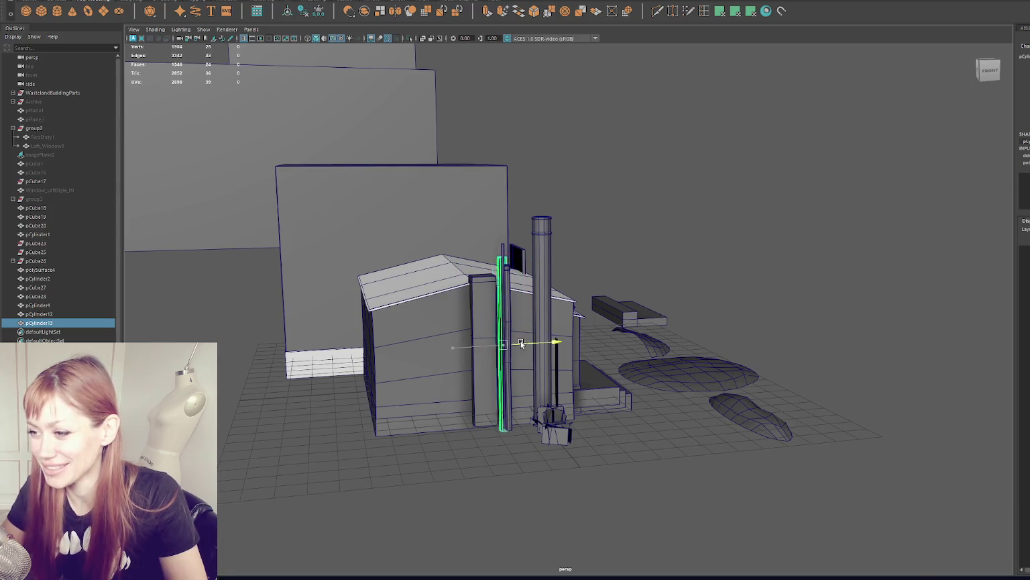
pyautogui.click(604, 134)
pyautogui.keyDown('alt'); pyautogui.moveTo(603, 134); pyautogui.dragTo(715, 216); pyautogui.keyUp('alt')
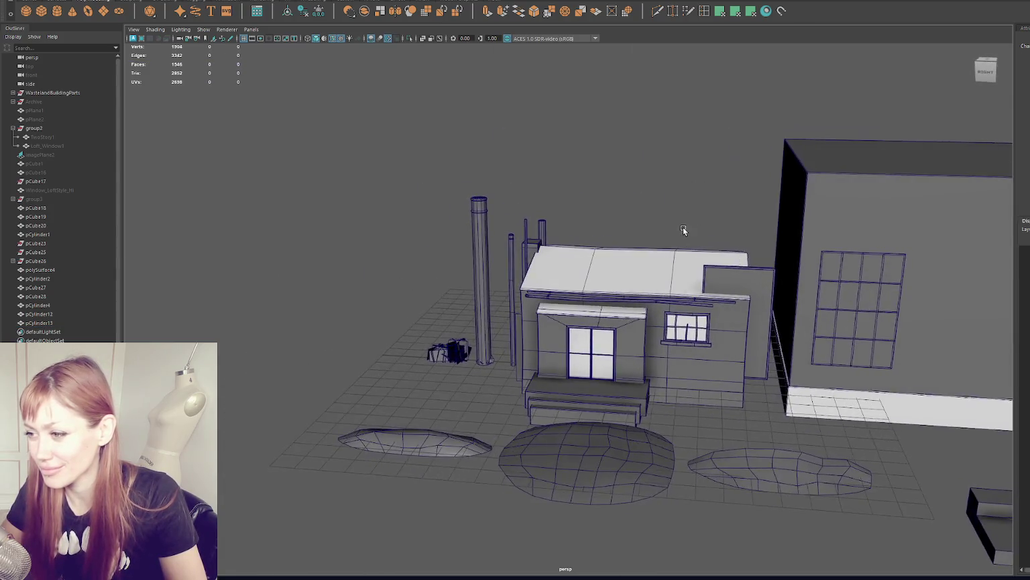
pyautogui.scroll(3, 507, 233)
pyautogui.scroll(-1, 507, 233)
# - Select the top and middle vertex rings of the thin pipe pCylinder2
pyautogui.click(437, 220)
pyautogui.press('f')
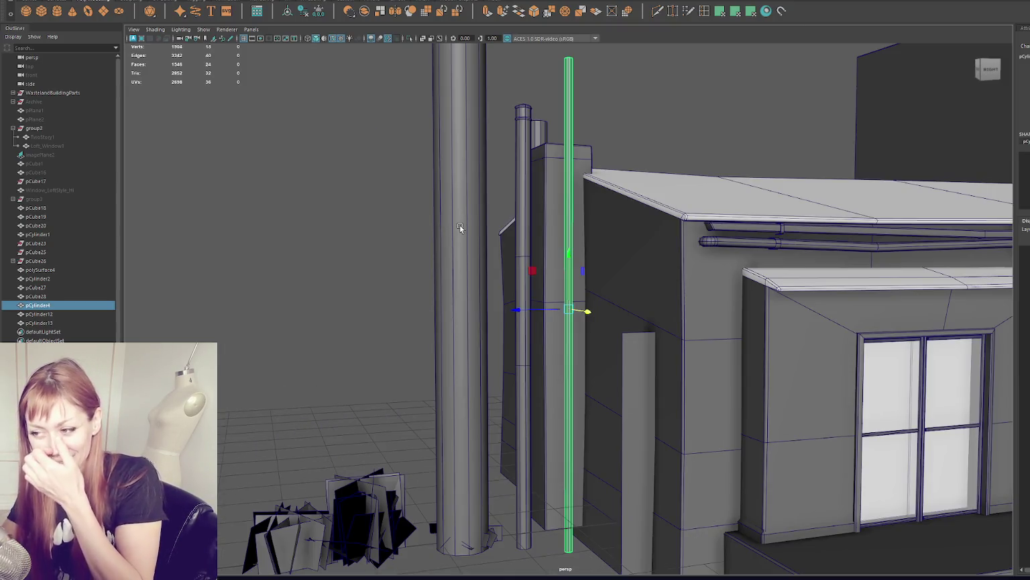
pyautogui.moveTo(476, 235)
pyautogui.keyDown('alt'); pyautogui.mouseDown()
pyautogui.moveTo(725, 233)
pyautogui.moveTo(826, 196)
pyautogui.mouseUp(); pyautogui.keyUp('alt')
pyautogui.click(786, 190)
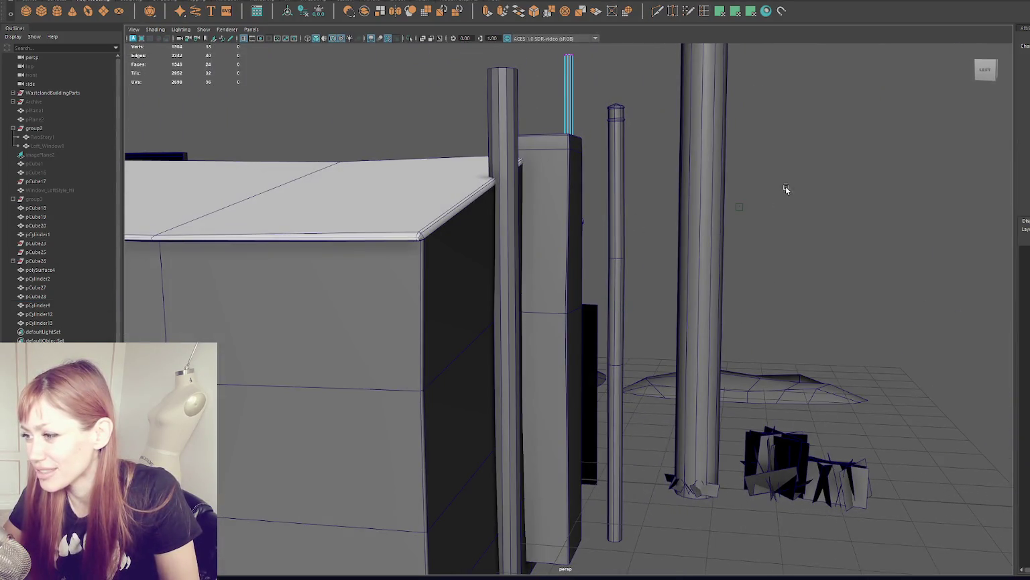
pyautogui.keyDown('alt'); pyautogui.moveTo(651, 294); pyautogui.dragTo(624, 257); pyautogui.keyUp('alt')
pyautogui.click(621, 256)
pyautogui.press('F9')
pyautogui.moveTo(592, 87); pyautogui.dragTo(660, 274)
pyautogui.keyDown('alt'); pyautogui.moveTo(666, 182); pyautogui.dragTo(665, 193); pyautogui.keyUp('alt')
pyautogui.hotkey('shift', '.')
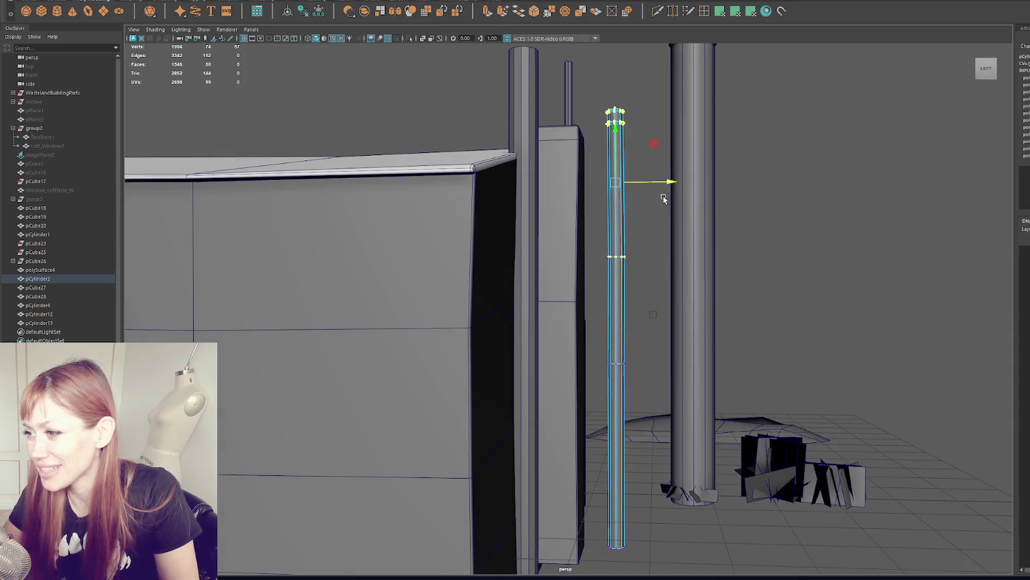
pyautogui.moveTo(671, 236)
pyautogui.keyDown('alt'); pyautogui.mouseDown()
pyautogui.moveTo(588, 260)
pyautogui.moveTo(689, 257)
pyautogui.mouseUp(); pyautogui.keyUp('alt')
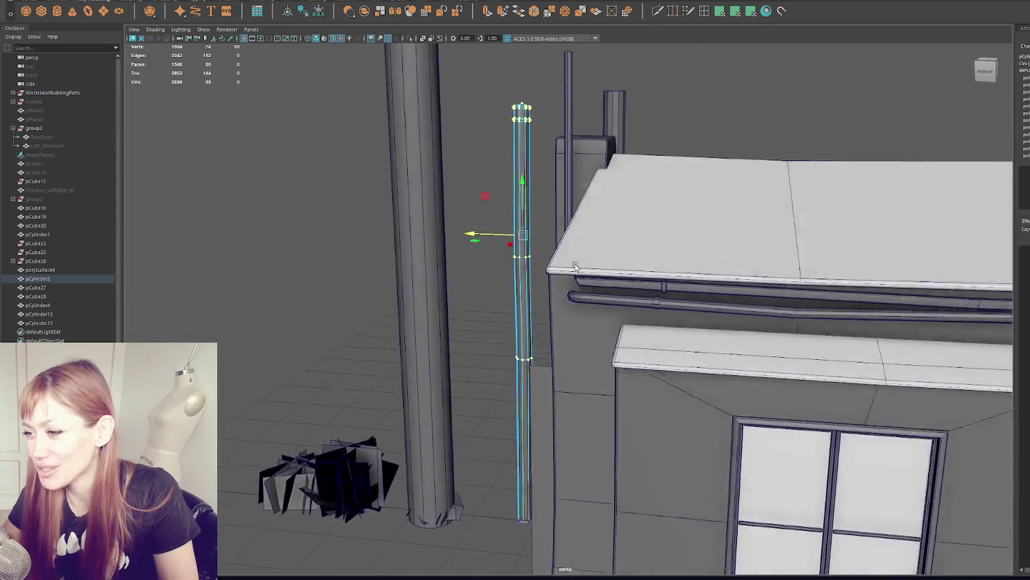
pyautogui.moveTo(506, 85); pyautogui.dragTo(684, 342)
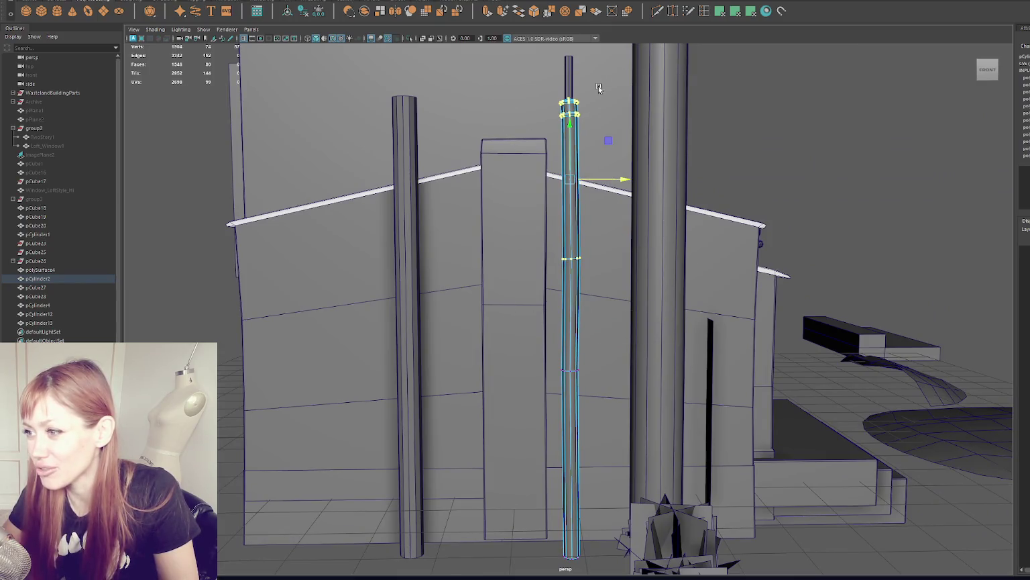
# - Select a lower edge loop on the drainpipe, then clear the selection
pyautogui.doubleClick(570, 370)
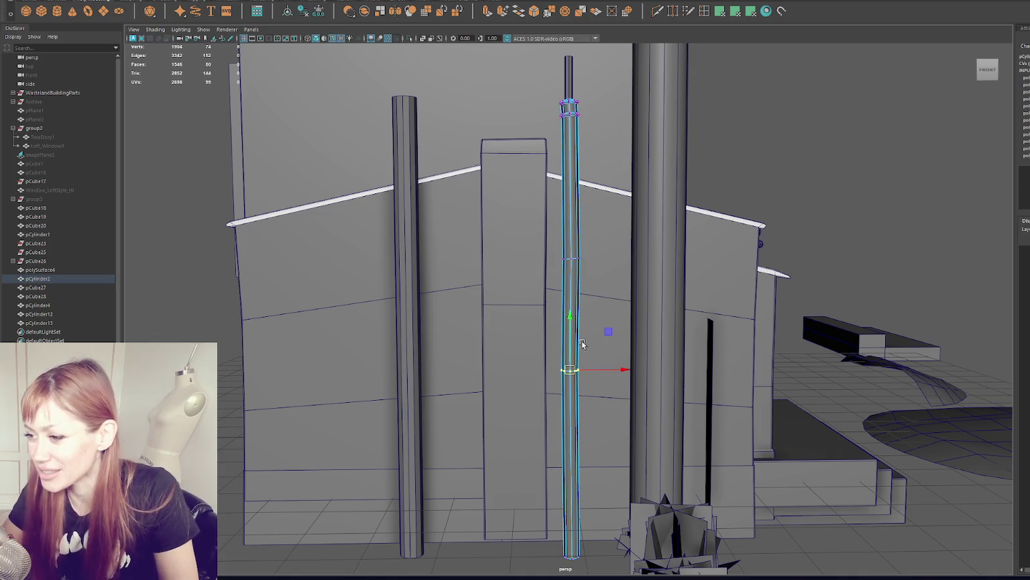
pyautogui.keyDown('alt'); pyautogui.moveTo(547, 363); pyautogui.dragTo(641, 386); pyautogui.keyUp('alt')
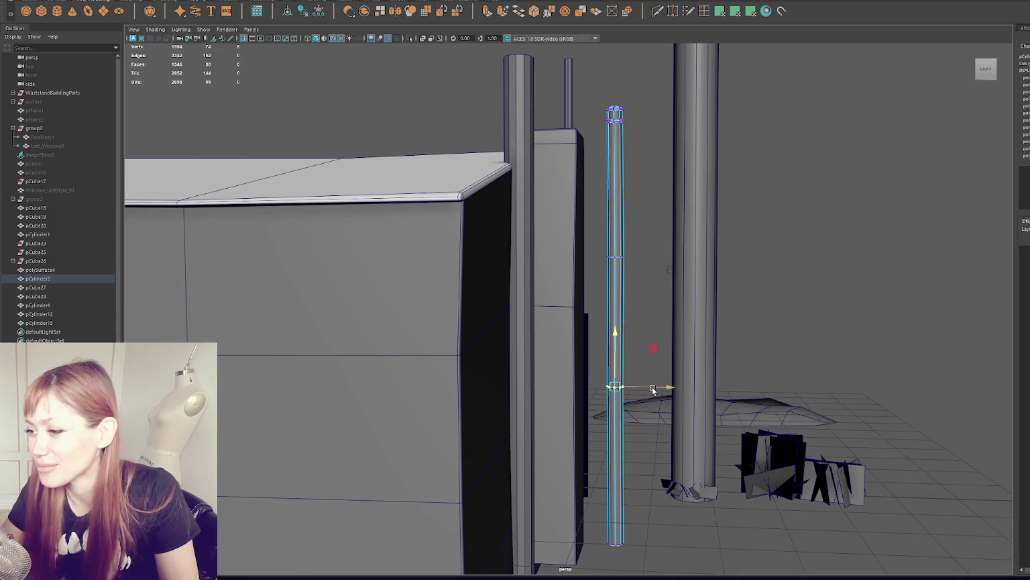
pyautogui.keyDown('alt'); pyautogui.moveTo(726, 246); pyautogui.dragTo(588, 241); pyautogui.keyUp('alt')
pyautogui.moveTo(471, 347)
pyautogui.mouseDown()
pyautogui.moveTo(583, 426)
pyautogui.moveTo(510, 386)
pyautogui.mouseUp()
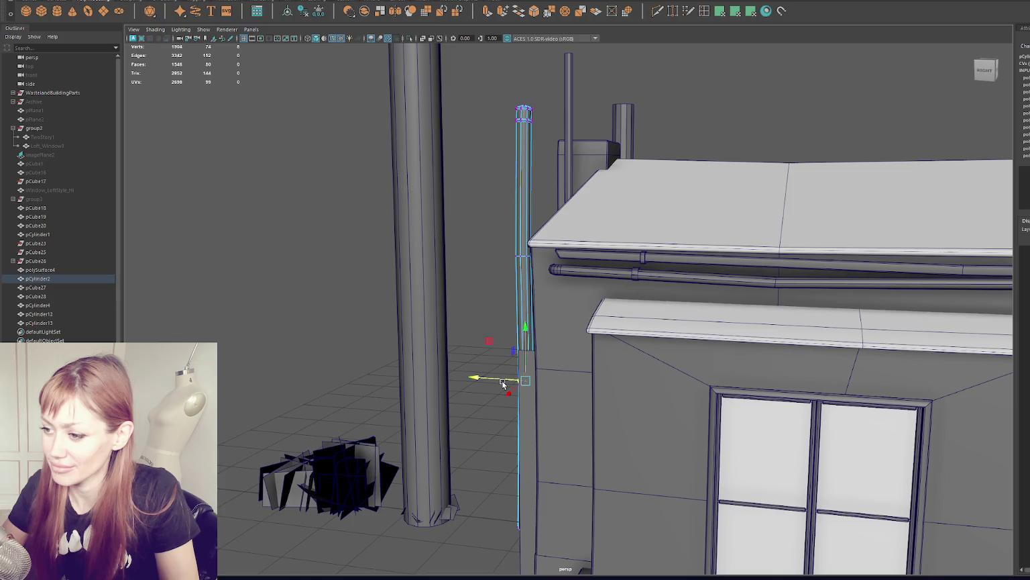
pyautogui.keyDown('alt'); pyautogui.moveTo(503, 384); pyautogui.dragTo(264, 273, button='right'); pyautogui.keyUp('alt')
pyautogui.click(322, 164)
pyautogui.moveTo(322, 163)
pyautogui.keyDown('alt'); pyautogui.mouseDown()
pyautogui.moveTo(330, 207)
pyautogui.moveTo(356, 190)
pyautogui.moveTo(527, 196)
pyautogui.moveTo(469, 142)
pyautogui.moveTo(622, 147)
pyautogui.mouseUp(); pyautogui.keyUp('alt')
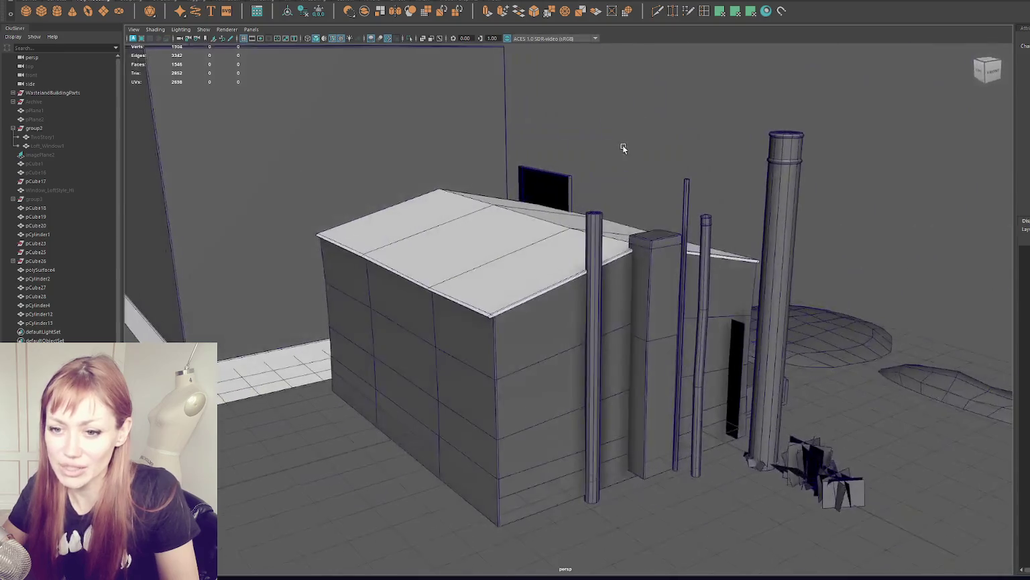
# - Select the thin cylinder beside the building and switch to the Scale tool
pyautogui.click(593, 348)
pyautogui.press('f')
pyautogui.moveTo(537, 379)
pyautogui.keyDown('alt'); pyautogui.mouseDown()
pyautogui.moveTo(665, 208)
pyautogui.moveTo(559, 246)
pyautogui.moveTo(574, 242)
pyautogui.moveTo(569, 323)
pyautogui.moveTo(569, 295)
pyautogui.moveTo(615, 251)
pyautogui.moveTo(581, 289)
pyautogui.moveTo(597, 288)
pyautogui.mouseUp(); pyautogui.keyUp('alt')
pyautogui.press('r')
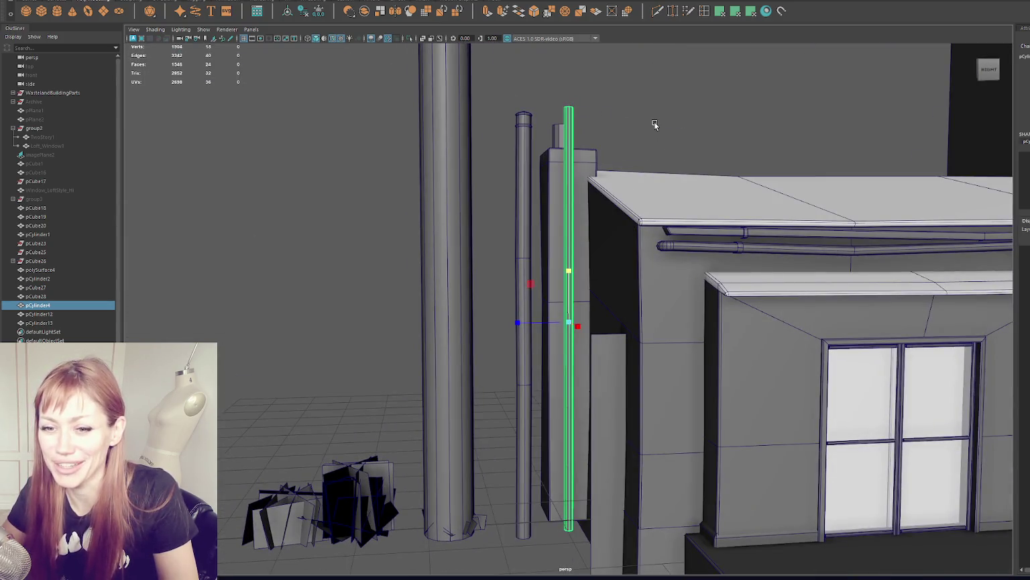
# - Select the thin pipe's top edges and bevel them with a fraction of 0.2
pyautogui.moveTo(677, 102); pyautogui.dragTo(675, 126, button='right')
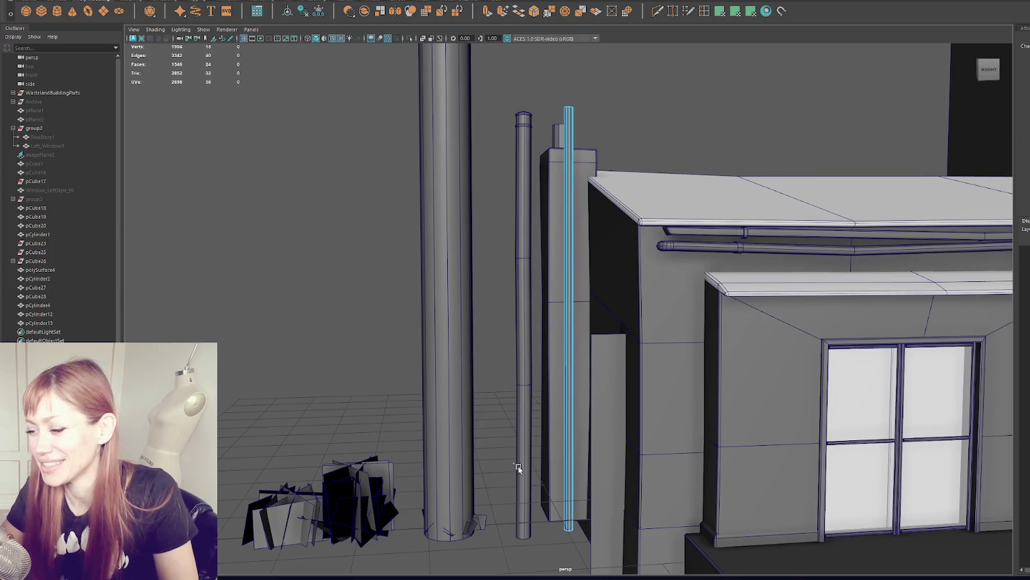
pyautogui.moveTo(487, 357); pyautogui.dragTo(719, 357, button='right')
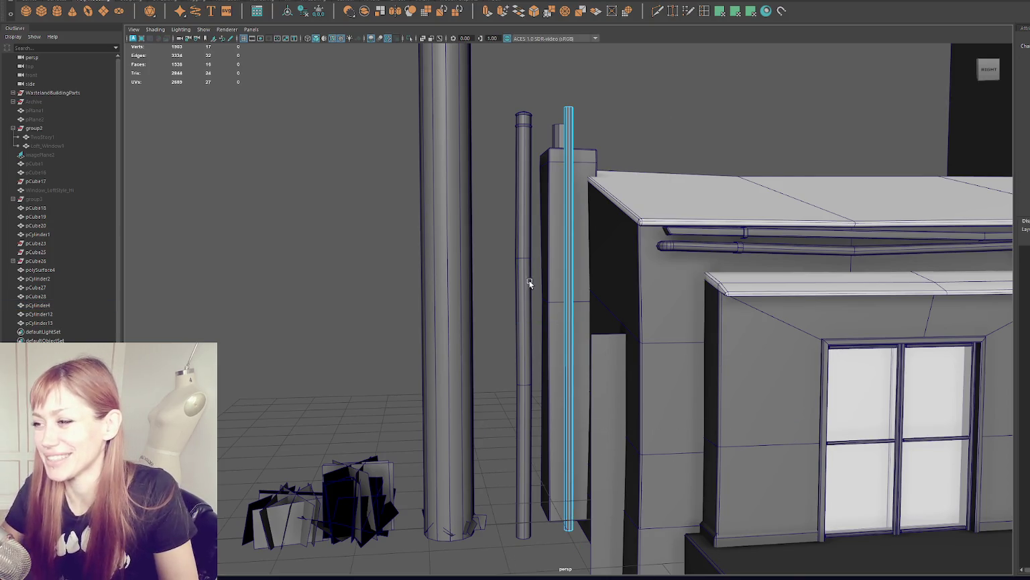
pyautogui.moveTo(674, 194)
pyautogui.keyDown('alt'); pyautogui.mouseDown()
pyautogui.moveTo(623, 85)
pyautogui.moveTo(526, 372)
pyautogui.mouseUp(); pyautogui.keyUp('alt')
pyautogui.scroll(5, 616, 81)
pyautogui.moveTo(527, 372); pyautogui.dragTo(428, 232, button='right')
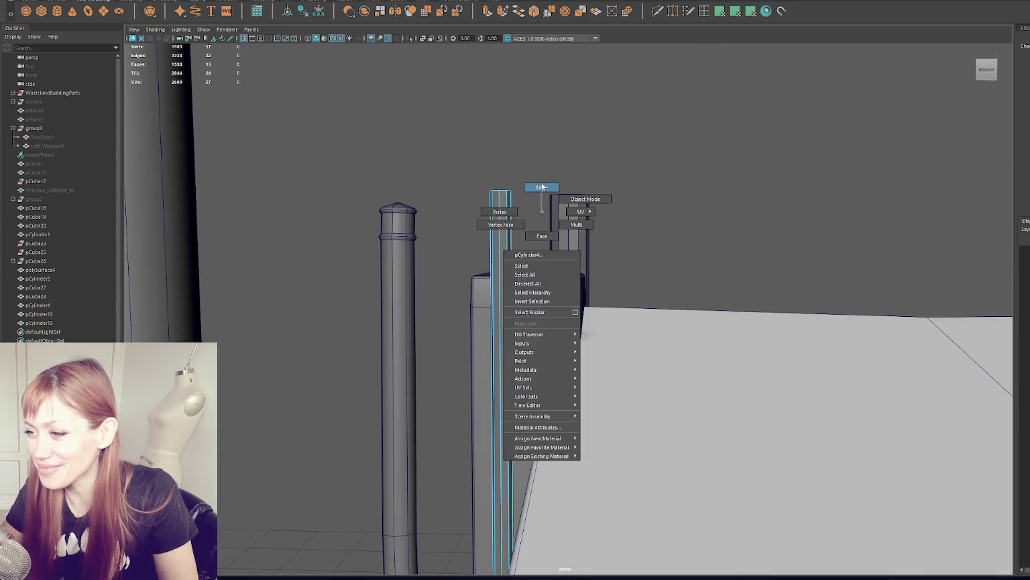
pyautogui.scroll(3, 468, 200)
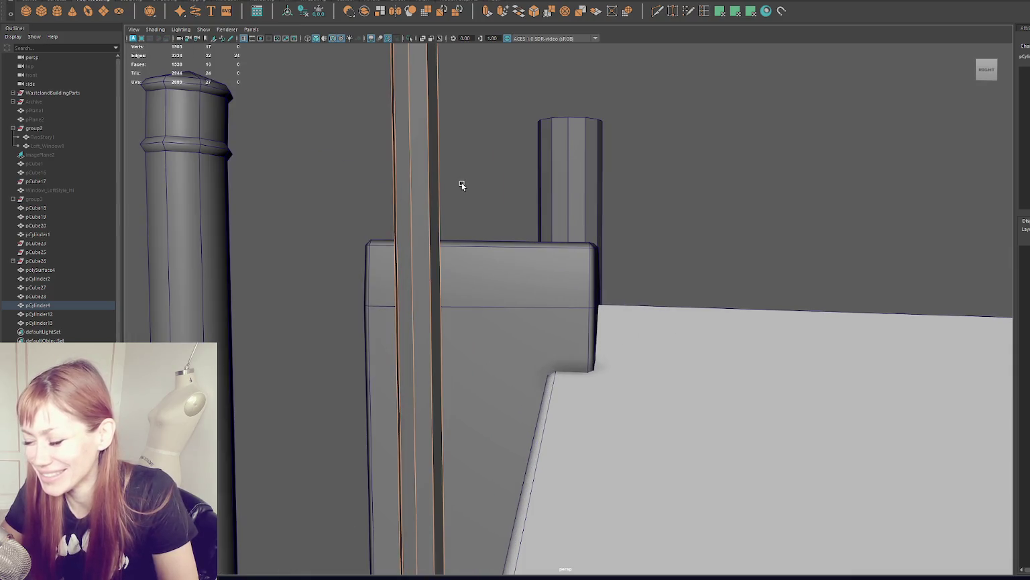
pyautogui.keyDown('alt'); pyautogui.moveTo(470, 177); pyautogui.dragTo(460, 198); pyautogui.keyUp('alt')
pyautogui.click(334, 422)
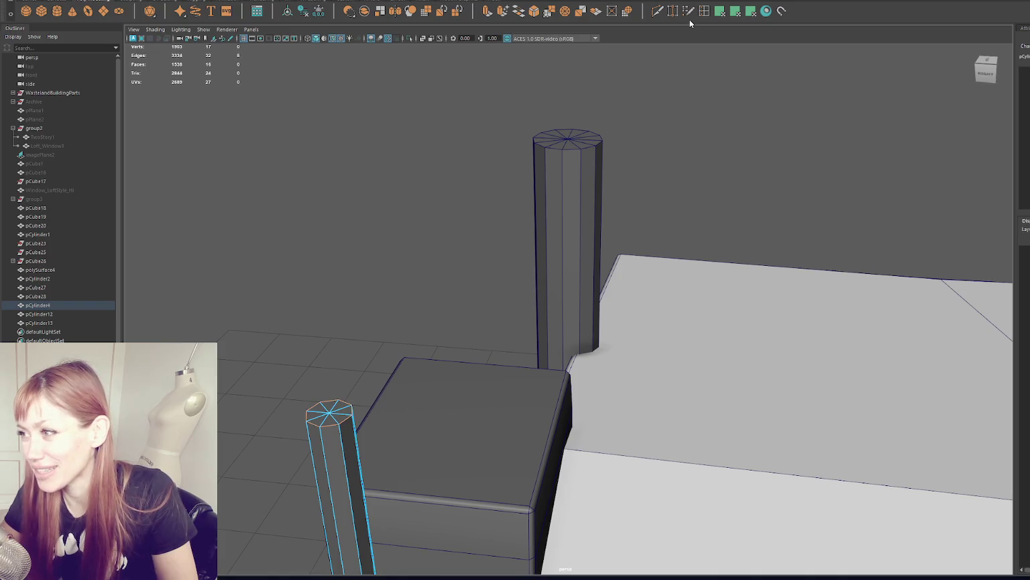
pyautogui.click(534, 11)
pyautogui.write('0.2')
pyautogui.press('Return')
# - Inspect the bevelled pipe top from the side, then pull back to a wider front view
pyautogui.keyDown('alt'); pyautogui.moveTo(474, 330); pyautogui.dragTo(466, 284); pyautogui.keyUp('alt')
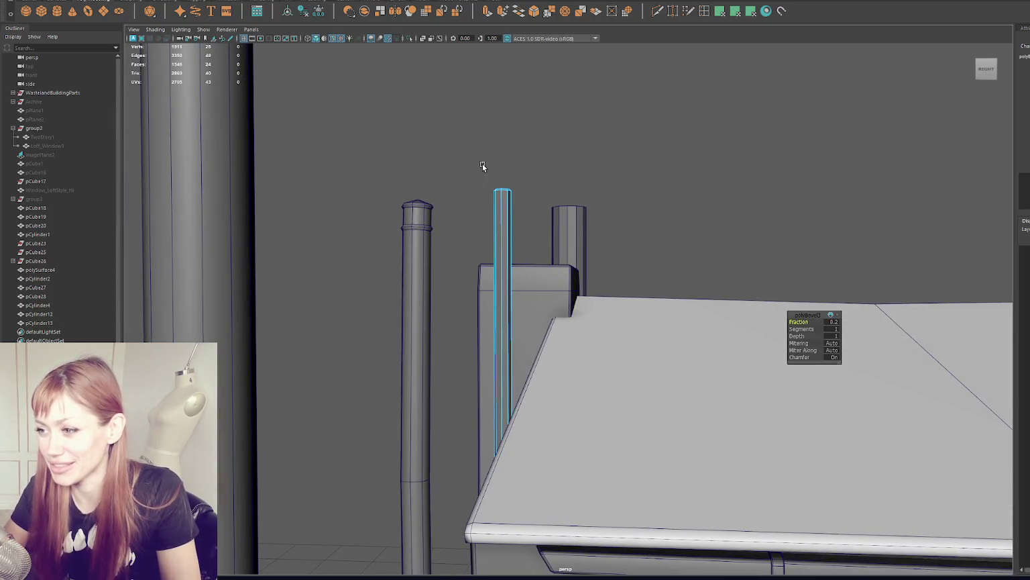
pyautogui.moveTo(534, 115); pyautogui.dragTo(471, 207)
pyautogui.moveTo(578, 101); pyautogui.dragTo(759, 136, button='right')
pyautogui.keyDown('alt'); pyautogui.moveTo(759, 136); pyautogui.dragTo(731, 193); pyautogui.keyUp('alt')
pyautogui.keyDown('alt'); pyautogui.moveTo(732, 193); pyautogui.dragTo(664, 81, button='middle'); pyautogui.keyUp('alt')
pyautogui.keyDown('alt'); pyautogui.moveTo(664, 81); pyautogui.dragTo(645, 67); pyautogui.keyUp('alt')
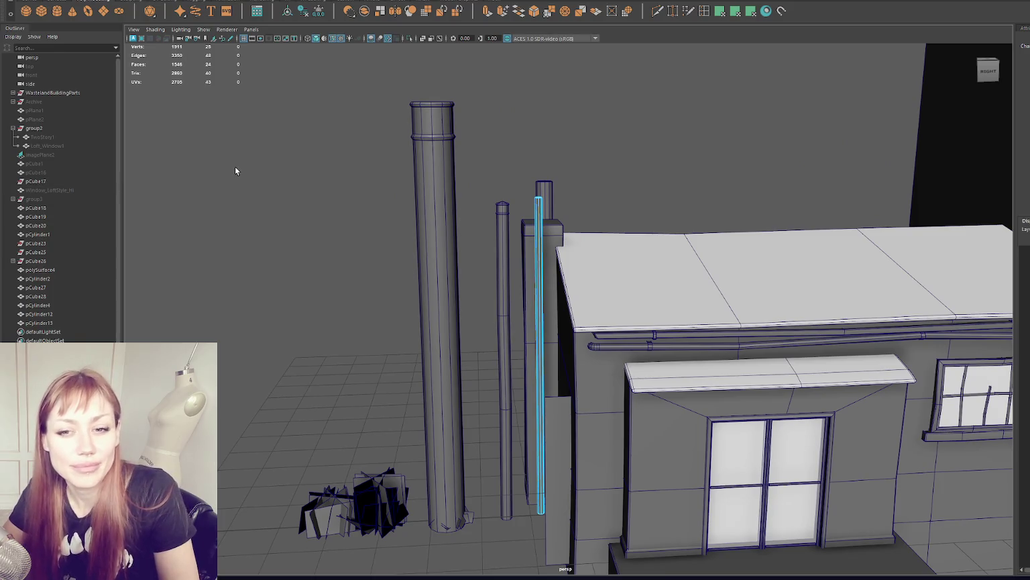
pyautogui.keyDown('alt'); pyautogui.moveTo(235, 171); pyautogui.dragTo(481, 165); pyautogui.keyUp('alt')
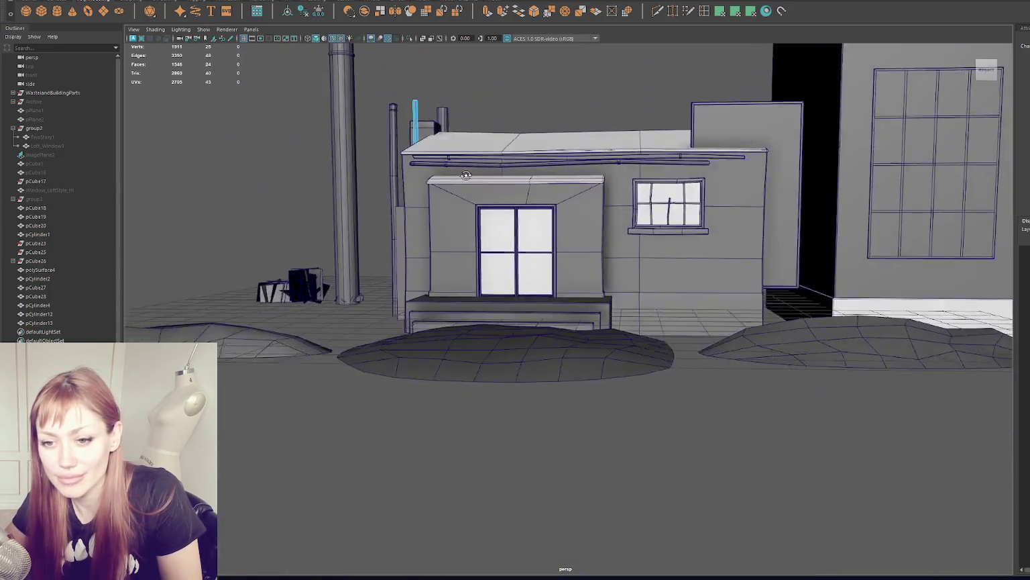
pyautogui.scroll(3, 481, 165)
pyautogui.scroll(3, 480, 164)
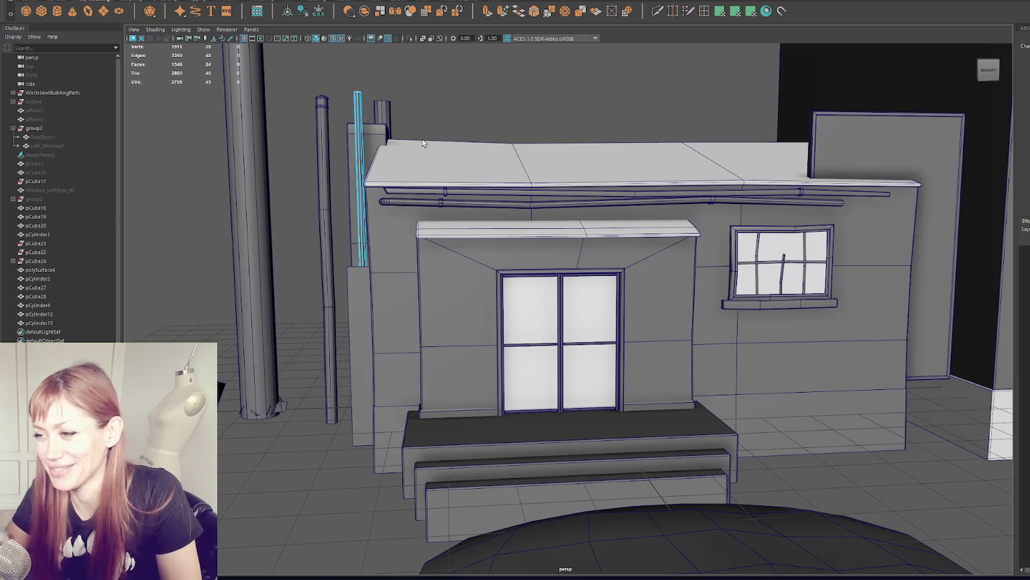
# - Insert an edge loop near the thin pipe's top and scale that face band into a ring
pyautogui.click(376, 147)
pyautogui.click(360, 165)
pyautogui.press('f')
pyautogui.moveTo(372, 188)
pyautogui.keyDown('alt'); pyautogui.mouseDown()
pyautogui.moveTo(473, 173)
pyautogui.moveTo(389, 193)
pyautogui.mouseUp(); pyautogui.keyUp('alt')
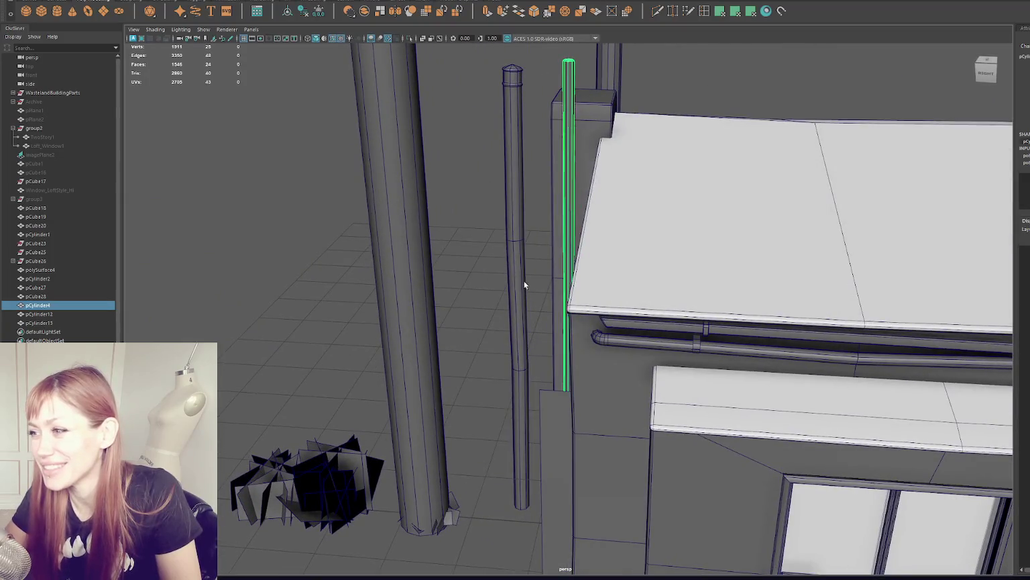
pyautogui.keyDown('alt'); pyautogui.moveTo(524, 280); pyautogui.dragTo(534, 229); pyautogui.keyUp('alt')
pyautogui.press('f')
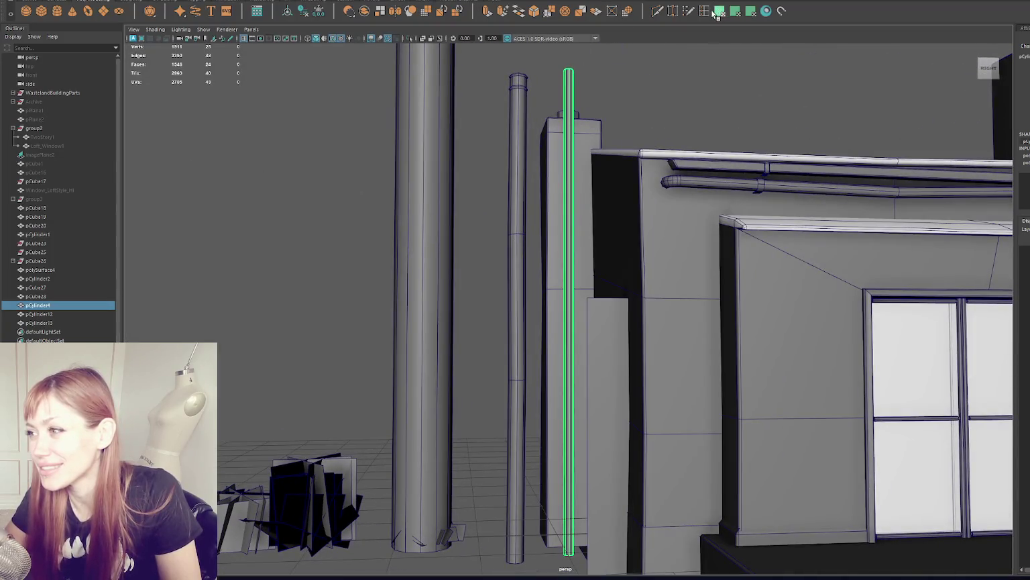
pyautogui.doubleClick(704, 11)
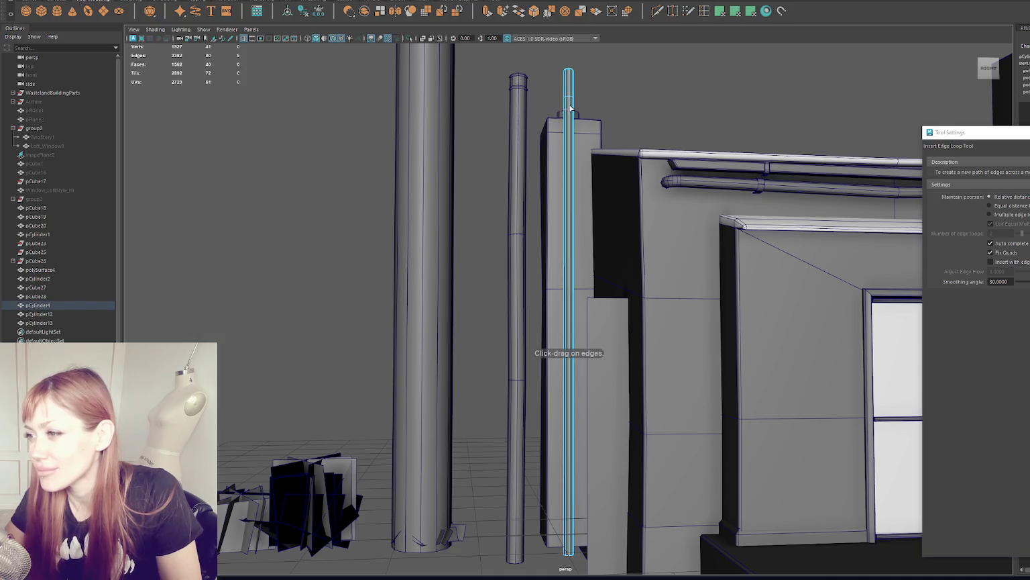
pyautogui.click(569, 107)
pyautogui.rightClick(575, 102)
pyautogui.keyDown('alt'); pyautogui.moveTo(576, 102); pyautogui.dragTo(563, 99); pyautogui.keyUp('alt')
pyautogui.click(577, 103)
pyautogui.press('r')
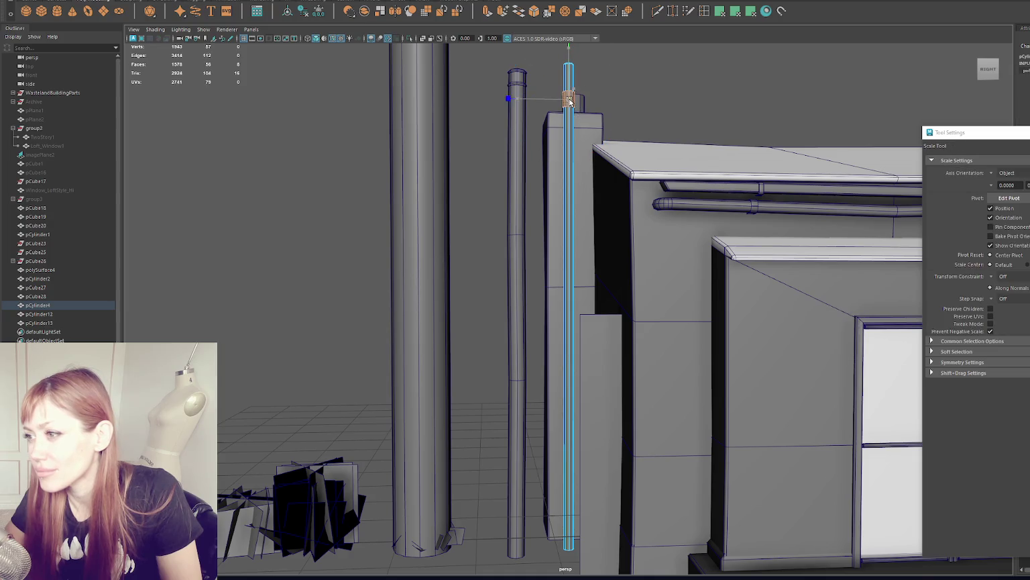
pyautogui.press('F8')
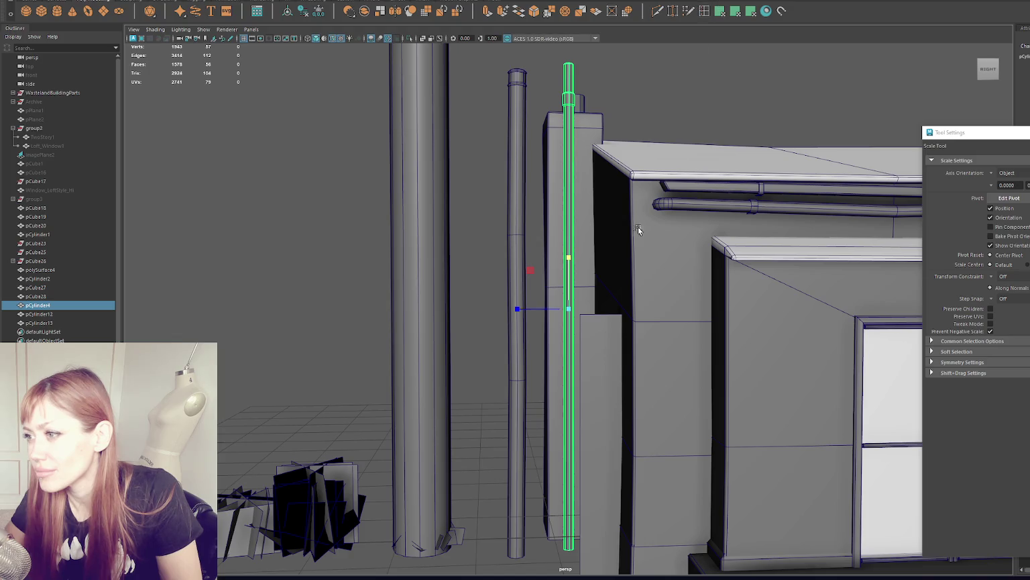
# - Move the thin pipe against the side wall and lower it toward the ground
pyautogui.click(703, 11)
pyautogui.keyDown('alt'); pyautogui.moveTo(698, 95); pyautogui.dragTo(313, 72); pyautogui.keyUp('alt')
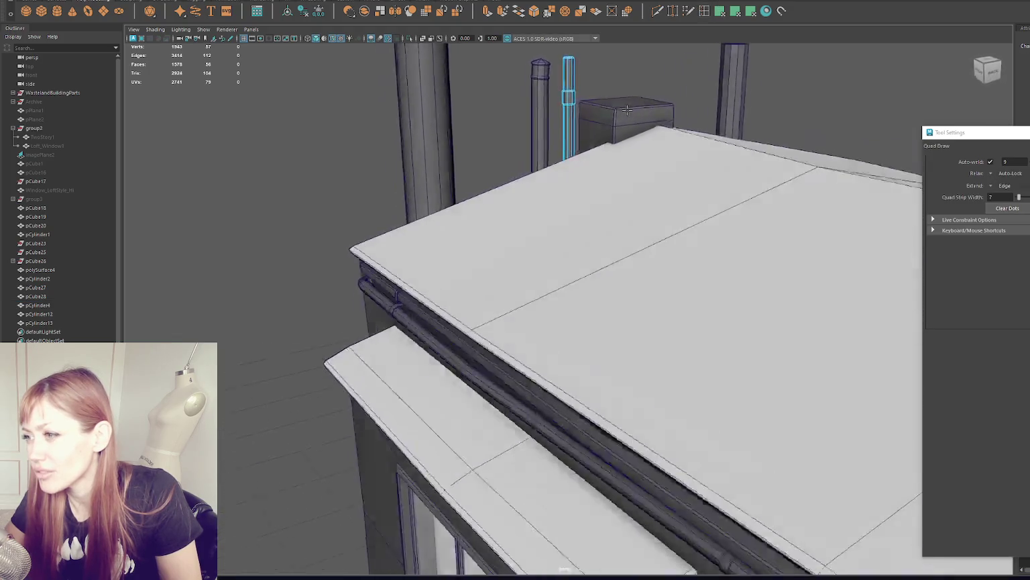
pyautogui.press('q')
pyautogui.click(570, 91)
pyautogui.keyDown('alt'); pyautogui.moveTo(570, 91); pyautogui.dragTo(565, 75); pyautogui.keyUp('alt')
pyautogui.press('w')
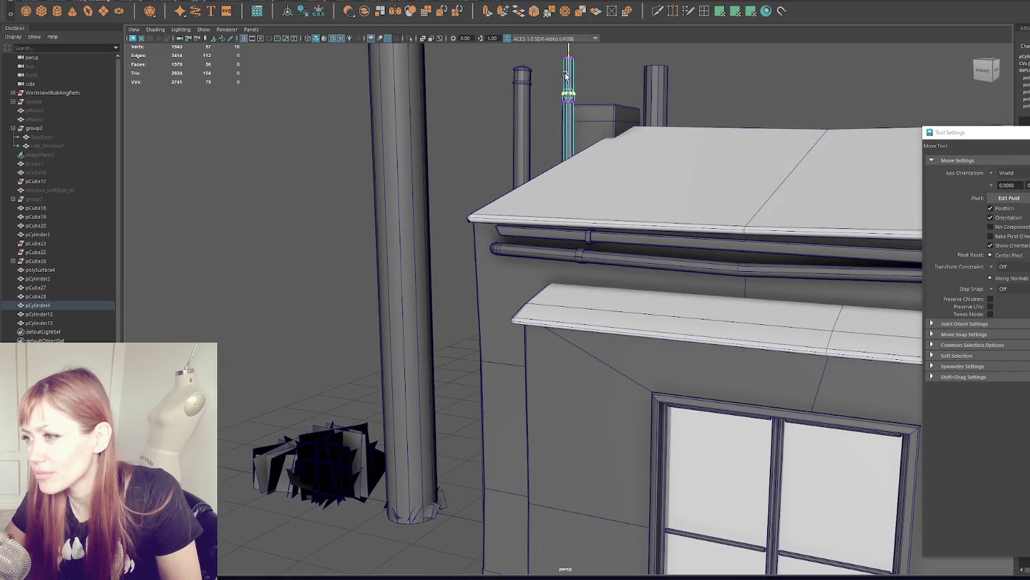
pyautogui.press('q')
pyautogui.click(730, 85)
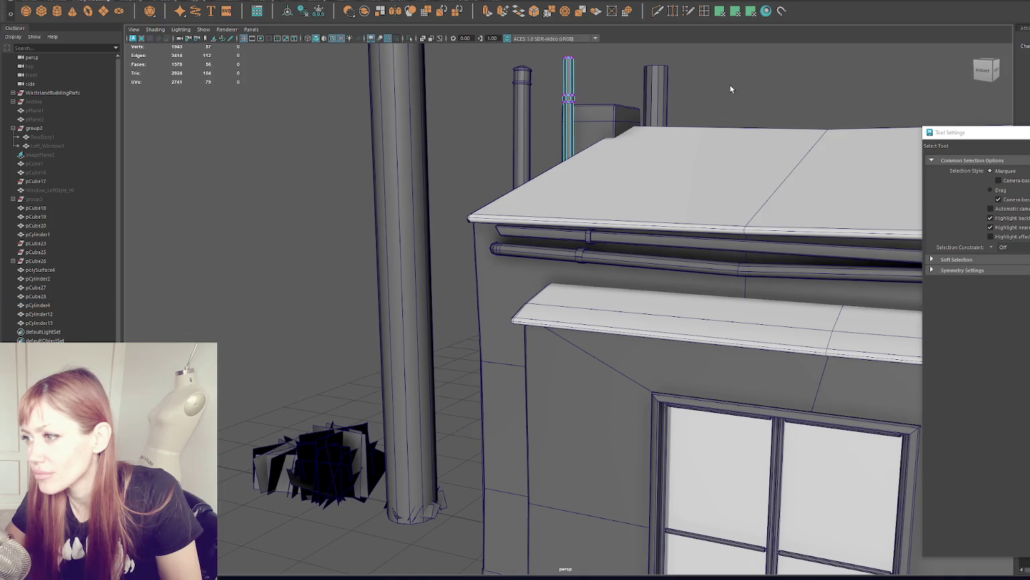
pyautogui.keyDown('alt'); pyautogui.moveTo(635, 129); pyautogui.dragTo(570, 156); pyautogui.keyUp('alt')
pyautogui.click(570, 156)
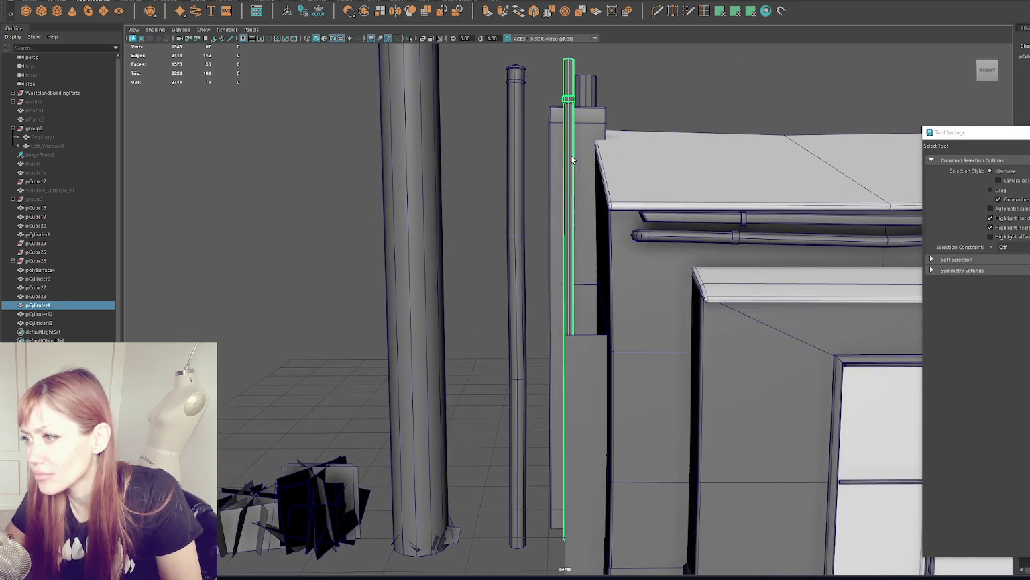
pyautogui.press('w')
pyautogui.moveTo(569, 319)
pyautogui.mouseDown()
pyautogui.moveTo(642, 379)
pyautogui.moveTo(628, 361)
pyautogui.moveTo(683, 344)
pyautogui.moveTo(637, 337)
pyautogui.moveTo(654, 341)
pyautogui.mouseUp()
pyautogui.rightClick(669, 203)
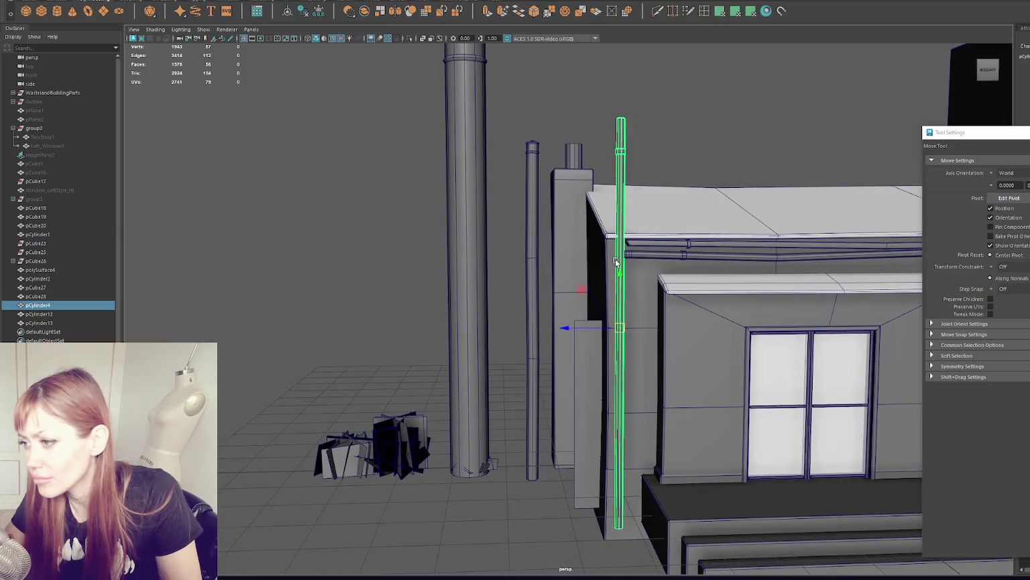
pyautogui.moveTo(620, 268); pyautogui.dragTo(613, 413)
pyautogui.click(720, 143)
# - Duplicate the wall pipe, place the copy beside the door and scale it shorter
pyautogui.moveTo(720, 143)
pyautogui.keyDown('alt'); pyautogui.mouseDown()
pyautogui.moveTo(728, 256)
pyautogui.moveTo(596, 195)
pyautogui.moveTo(614, 207)
pyautogui.moveTo(582, 276)
pyautogui.mouseUp(); pyautogui.keyUp('alt')
pyautogui.scroll(2, 545, 318)
pyautogui.click(536, 321)
pyautogui.hotkey('ctrl', 'd')
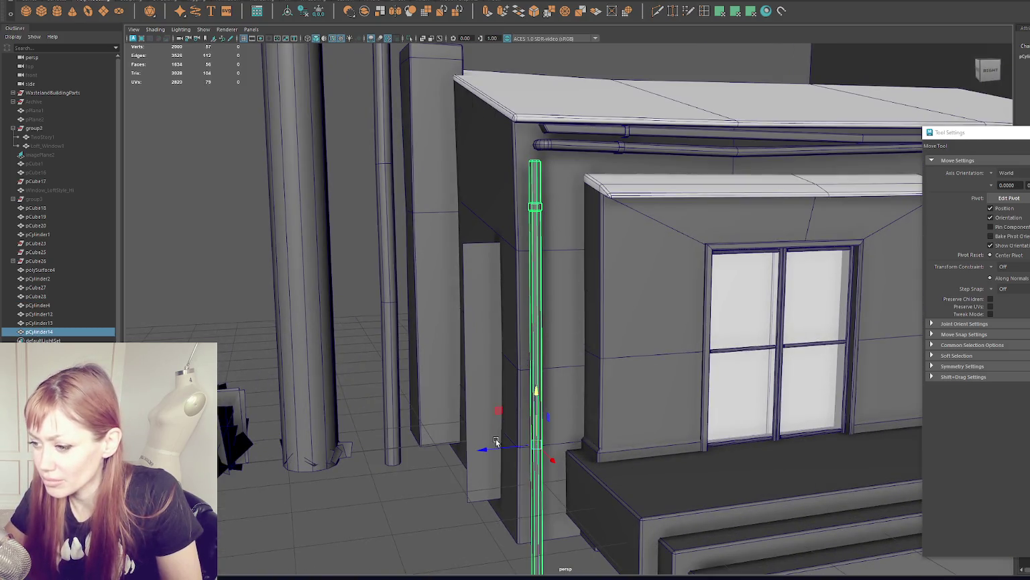
pyautogui.moveTo(487, 446); pyautogui.dragTo(503, 448)
pyautogui.press('r')
pyautogui.moveTo(567, 437); pyautogui.dragTo(536, 446, button='middle')
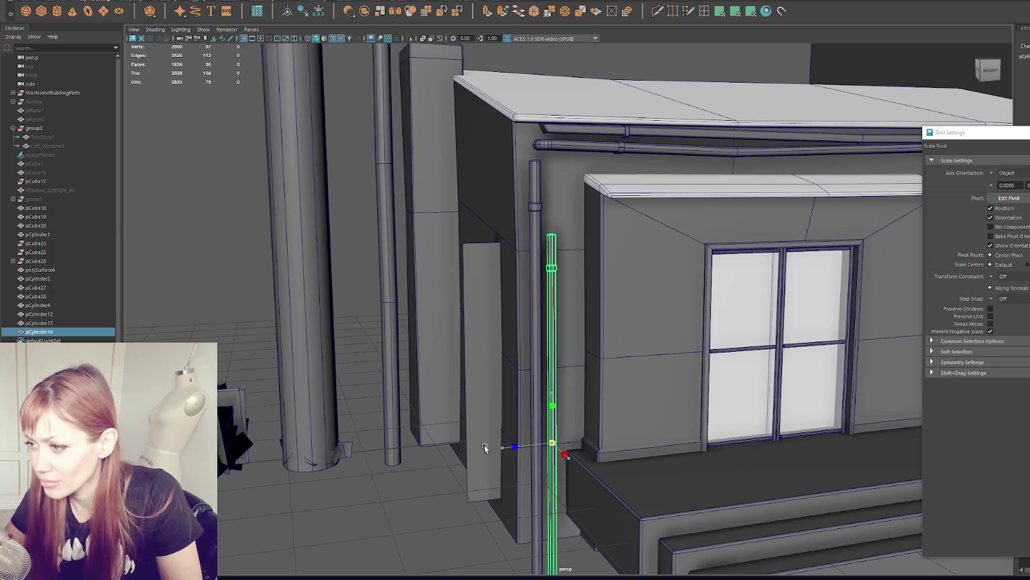
pyautogui.press('w')
pyautogui.keyDown('alt'); pyautogui.moveTo(553, 374); pyautogui.dragTo(597, 334); pyautogui.keyUp('alt')
pyautogui.scroll(-2, 592, 332)
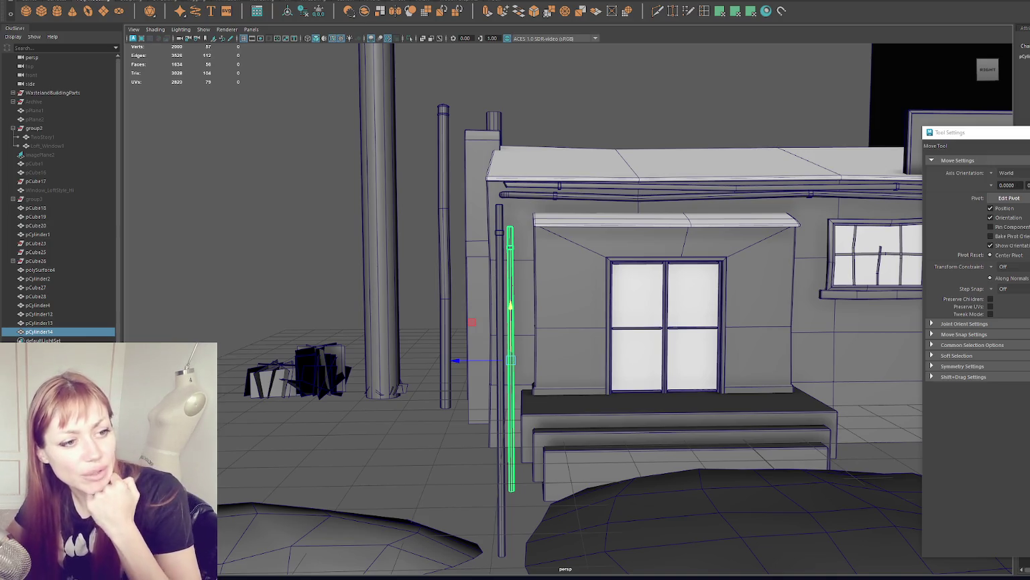
pyautogui.click(501, 252)
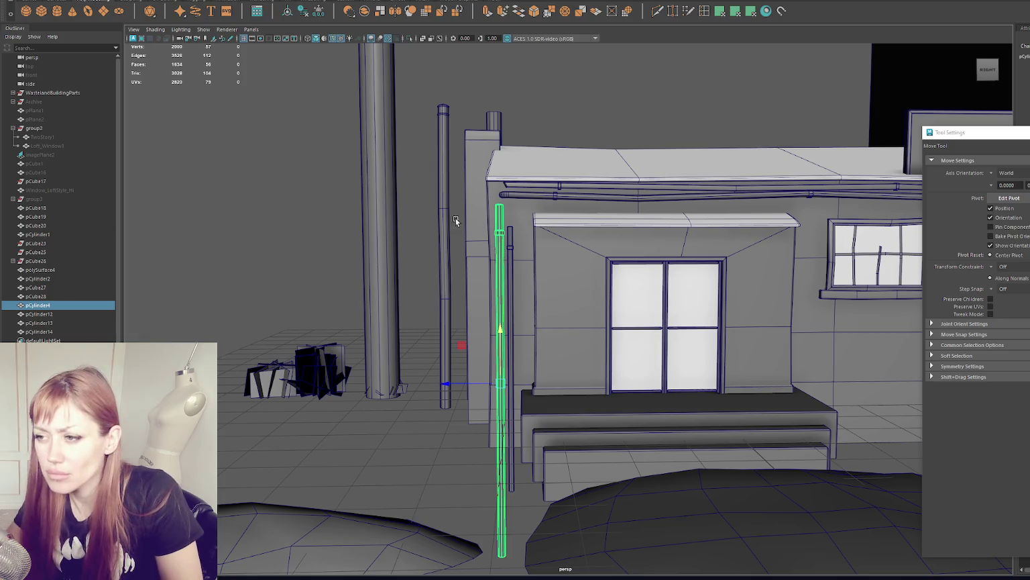
# - Duplicate the thin pipe and delete the copy's lower section
pyautogui.click(437, 230)
pyautogui.hotkey('ctrl', 'd')
pyautogui.moveTo(401, 176)
pyautogui.mouseDown()
pyautogui.moveTo(201, 175)
pyautogui.moveTo(394, 168)
pyautogui.mouseUp()
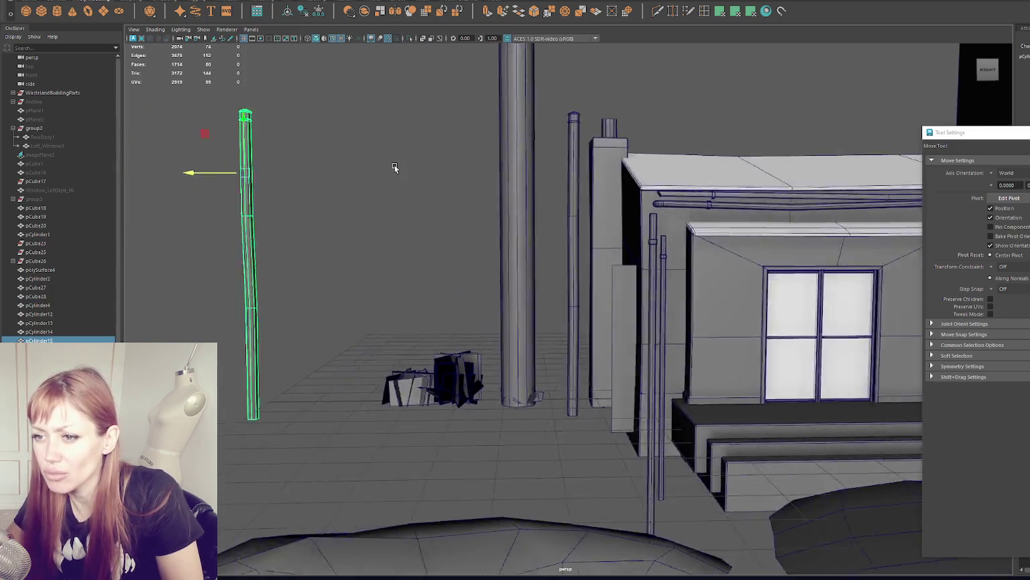
pyautogui.moveTo(429, 155); pyautogui.dragTo(415, 176, button='right')
pyautogui.press('q')
pyautogui.moveTo(426, 243); pyautogui.dragTo(255, 500)
pyautogui.press('Delete')
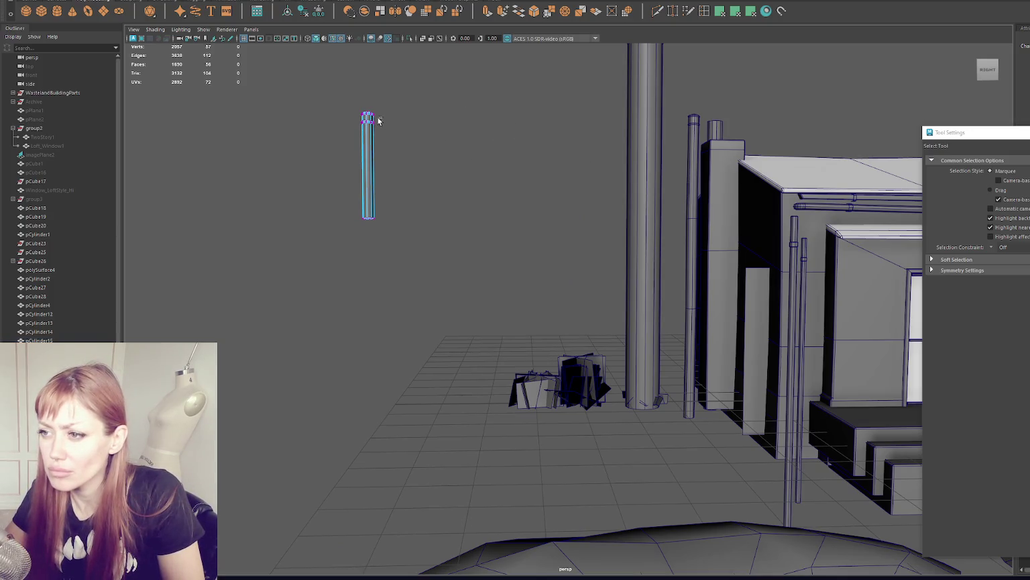
# - Move the copy's vertices downward to stretch it into a tall column
pyautogui.moveTo(379, 120); pyautogui.dragTo(357, 127)
pyautogui.press('4')
pyautogui.press('w')
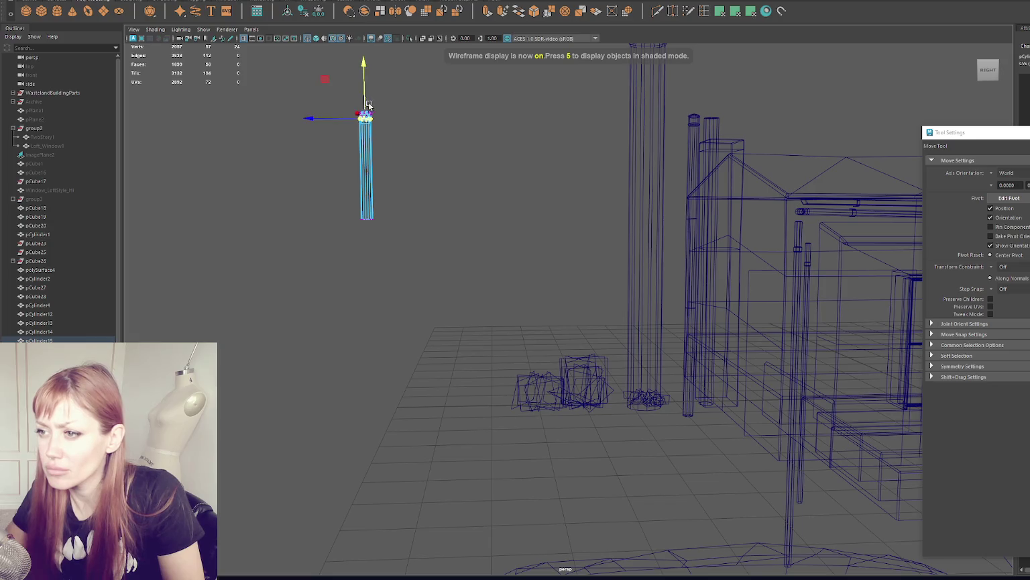
pyautogui.keyDown('shift'); pyautogui.moveTo(429, 134); pyautogui.dragTo(436, 181, button='right'); pyautogui.keyUp('shift')
pyautogui.moveTo(366, 100)
pyautogui.mouseDown()
pyautogui.moveTo(356, 389)
pyautogui.moveTo(518, 173)
pyautogui.moveTo(454, 193)
pyautogui.moveTo(495, 193)
pyautogui.moveTo(447, 153)
pyautogui.mouseUp()
pyautogui.click(422, 259)
pyautogui.press('r')
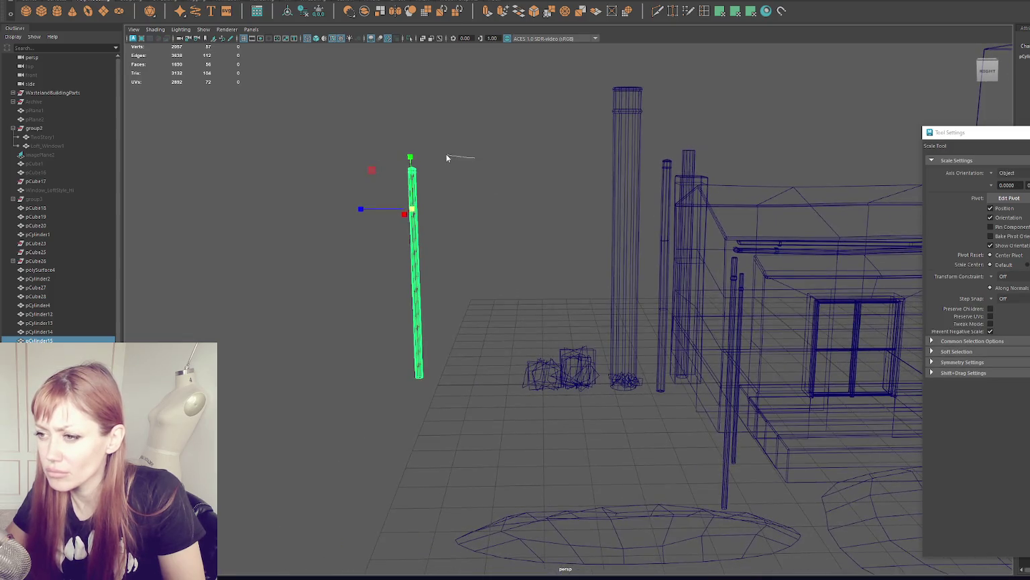
pyautogui.press('q')
pyautogui.press('F9')
pyautogui.press('e')
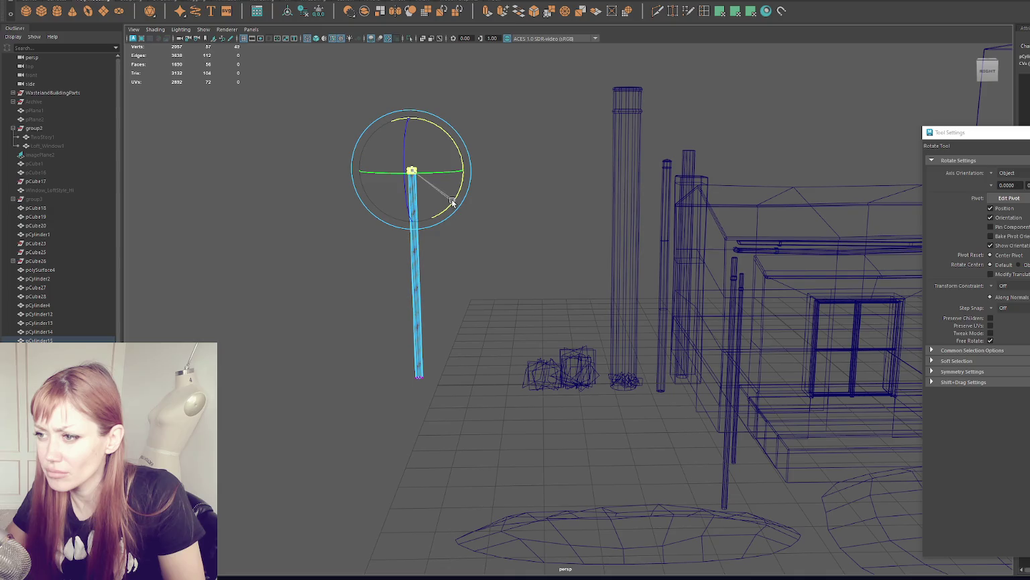
pyautogui.click(376, 412)
pyautogui.press('r')
pyautogui.moveTo(437, 358); pyautogui.dragTo(417, 380)
pyautogui.press('w')
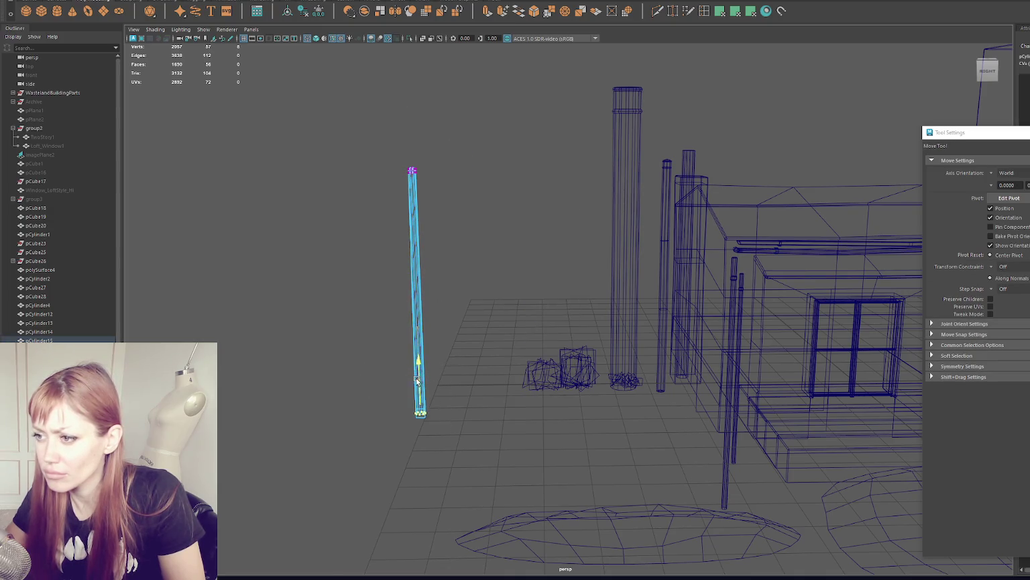
pyautogui.press('r')
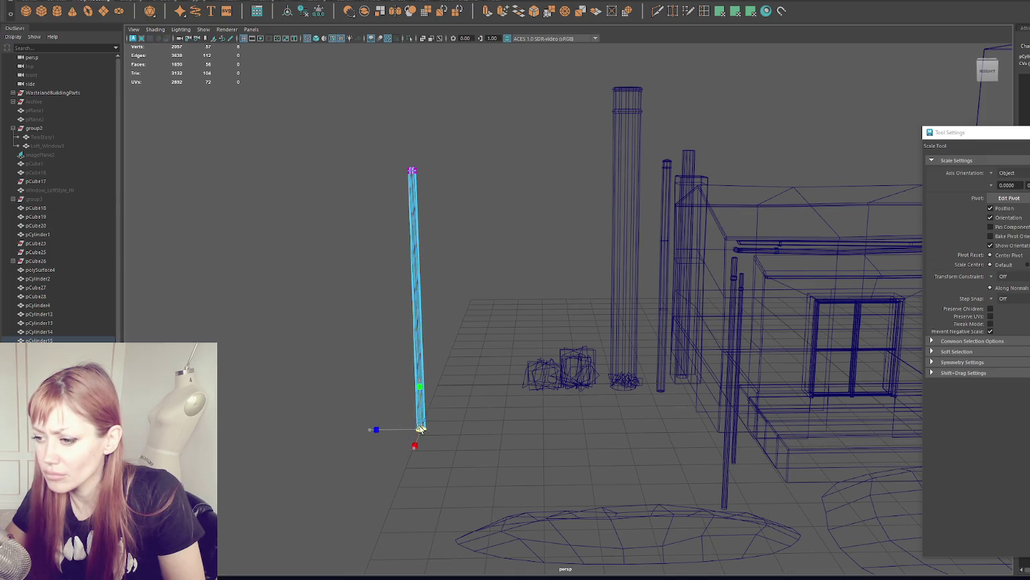
# - Scale the column thinner and check it alongside the building in shaded view
pyautogui.click(481, 263)
pyautogui.moveTo(480, 263)
pyautogui.keyDown('alt'); pyautogui.mouseDown()
pyautogui.moveTo(522, 232)
pyautogui.moveTo(481, 244)
pyautogui.mouseUp(); pyautogui.keyUp('alt')
pyautogui.click(425, 232)
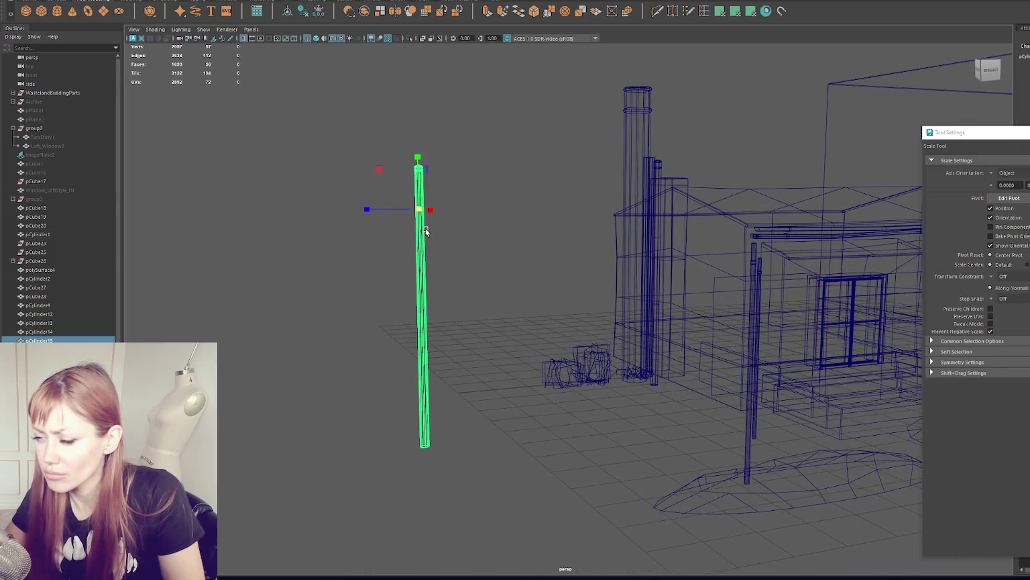
pyautogui.moveTo(494, 316); pyautogui.dragTo(462, 310, button='right')
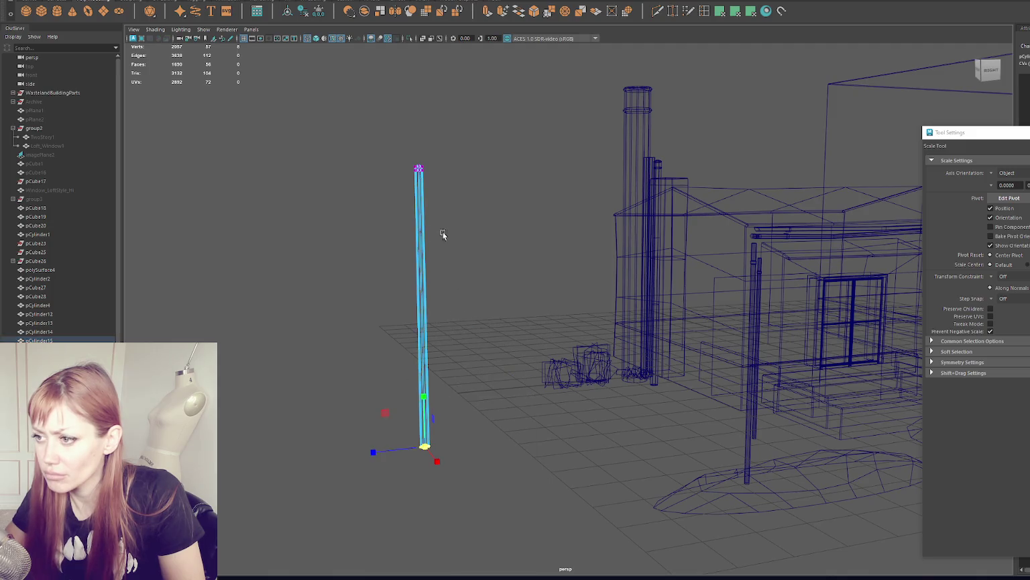
pyautogui.press('f')
pyautogui.scroll(-10, 530, 140)
pyautogui.moveTo(570, 178)
pyautogui.keyDown('alt'); pyautogui.mouseDown()
pyautogui.moveTo(555, 407)
pyautogui.moveTo(536, 274)
pyautogui.mouseUp(); pyautogui.keyUp('alt')
pyautogui.press('q')
pyautogui.press('6')
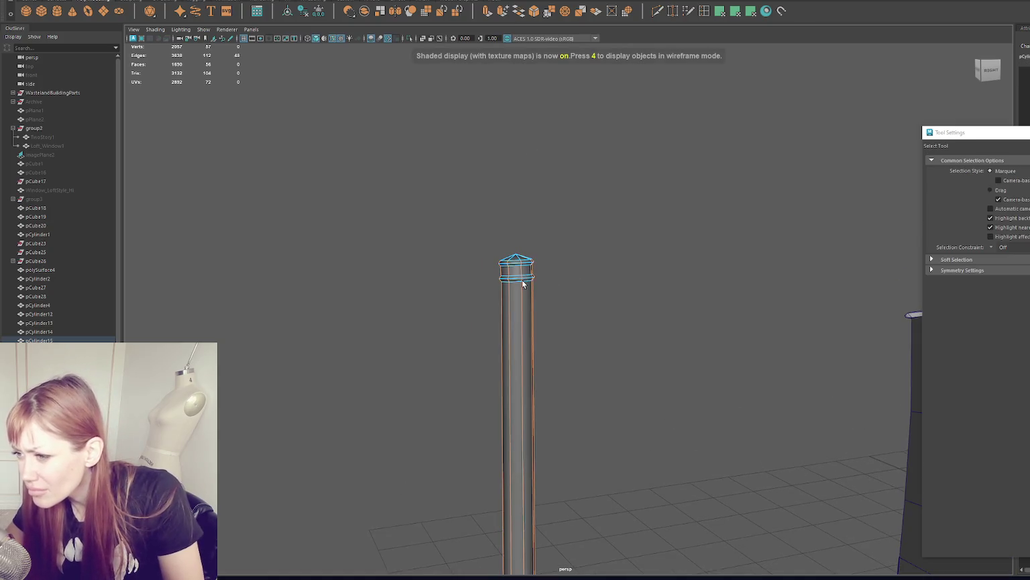
pyautogui.press('r')
pyautogui.moveTo(517, 284); pyautogui.dragTo(515, 284)
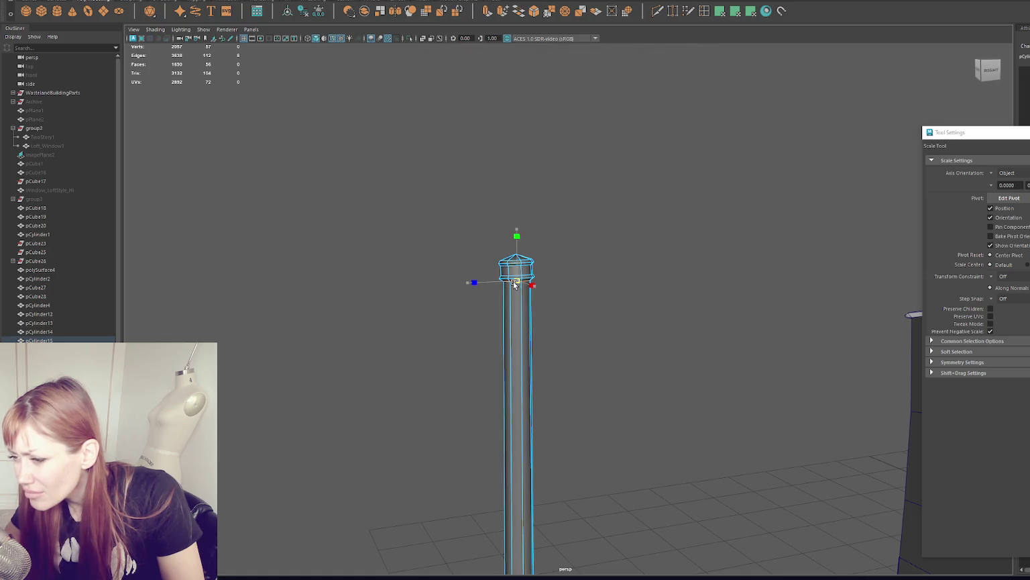
pyautogui.scroll(-5, 515, 284)
pyautogui.keyDown('alt'); pyautogui.moveTo(552, 383); pyautogui.dragTo(578, 260); pyautogui.keyUp('alt')
pyautogui.press('q')
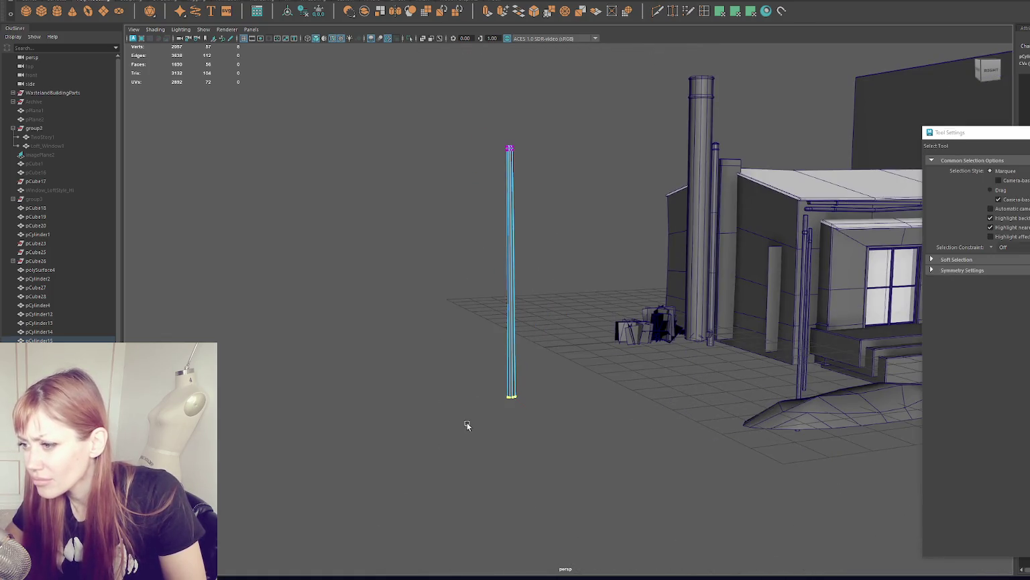
pyautogui.press('r')
pyautogui.press('F8')
pyautogui.click(586, 175)
# - Rotate the column's top vertices to shape its capped top
pyautogui.keyDown('alt'); pyautogui.moveTo(618, 167); pyautogui.dragTo(579, 176); pyautogui.keyUp('alt')
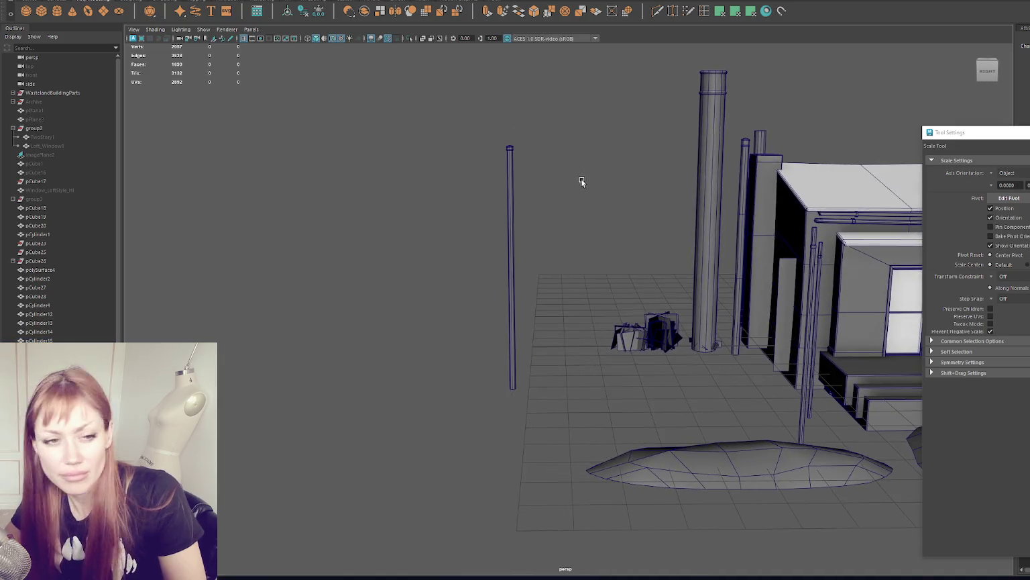
pyautogui.click(510, 169)
pyautogui.press('F8')
pyautogui.press('f')
pyautogui.scroll(-2, 584, 307)
pyautogui.scroll(-5, 584, 307)
pyautogui.press('e')
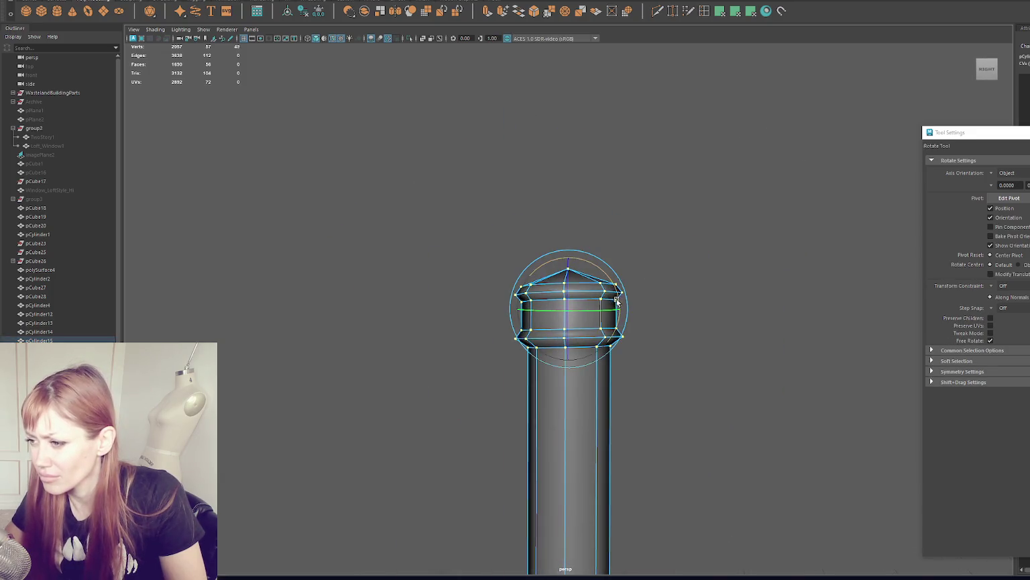
pyautogui.moveTo(617, 302)
pyautogui.keyDown('alt'); pyautogui.mouseDown()
pyautogui.moveTo(683, 296)
pyautogui.moveTo(627, 300)
pyautogui.mouseUp(); pyautogui.keyUp('alt')
pyautogui.hotkey('ctrl', '1')
pyautogui.hotkey('ctrl', '1')
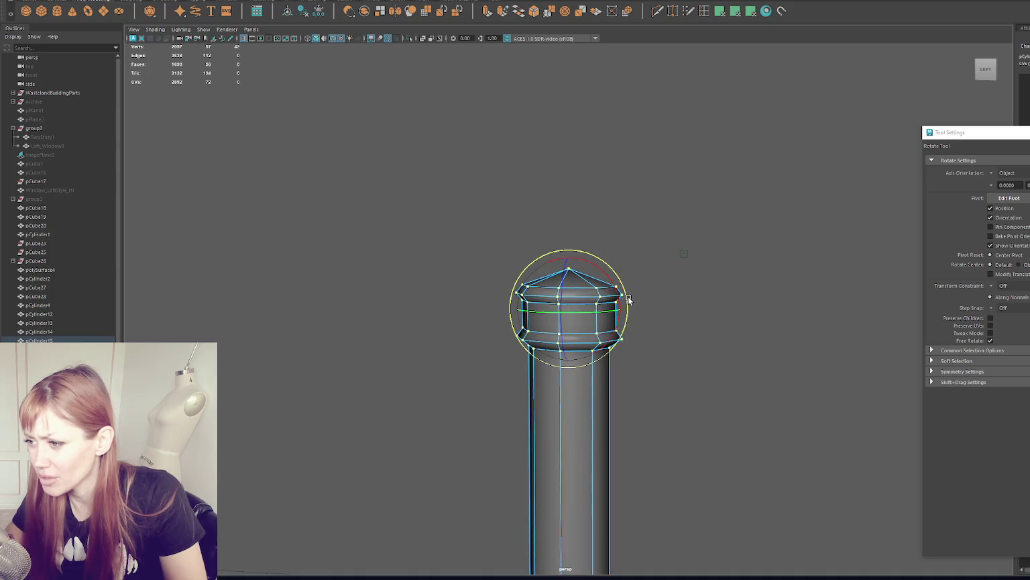
pyautogui.click(647, 214)
pyautogui.hotkey('ctrl', '1')
pyautogui.moveTo(658, 219)
pyautogui.keyDown('alt'); pyautogui.mouseDown()
pyautogui.moveTo(742, 293)
pyautogui.moveTo(388, 211)
pyautogui.mouseUp(); pyautogui.keyUp('alt')
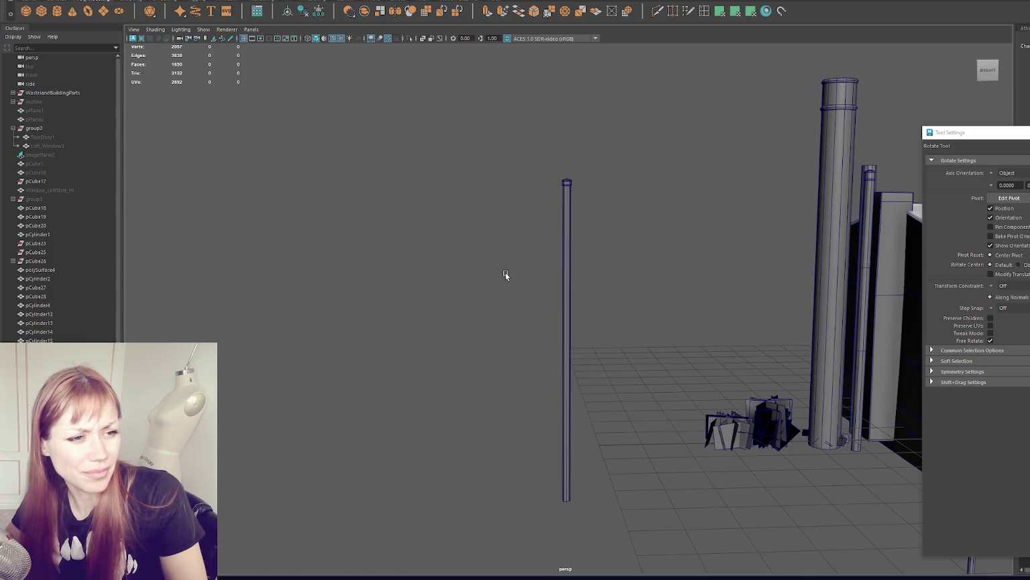
# - Create a small cube and move it onto the side of the column
pyautogui.click(570, 224)
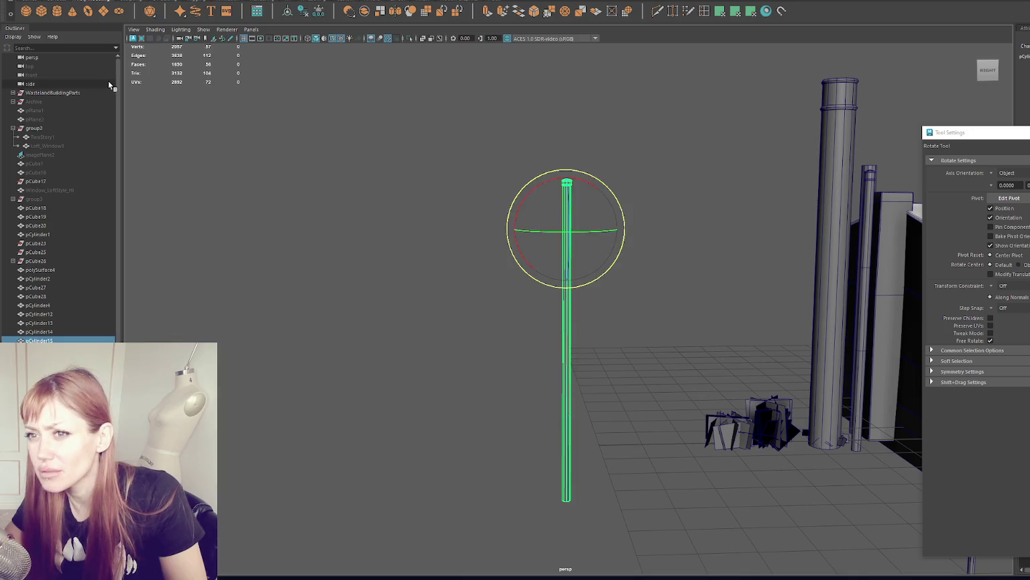
pyautogui.scroll(-5, 223, 113)
pyautogui.keyDown('shift'); pyautogui.moveTo(537, 375); pyautogui.dragTo(551, 365, button='right'); pyautogui.keyUp('shift')
pyautogui.moveTo(570, 375); pyautogui.dragTo(595, 232)
pyautogui.press('f')
pyautogui.scroll(-3, 593, 264)
# - Scale the cube into a thin block and raise it high against the pole
pyautogui.press('r')
pyautogui.moveTo(569, 310)
pyautogui.mouseDown()
pyautogui.moveTo(485, 311)
pyautogui.moveTo(546, 315)
pyautogui.mouseUp()
pyautogui.moveTo(681, 291)
pyautogui.keyDown('alt'); pyautogui.mouseDown()
pyautogui.moveTo(556, 305)
pyautogui.moveTo(577, 310)
pyautogui.mouseUp(); pyautogui.keyUp('alt')
pyautogui.press('w')
pyautogui.press('r')
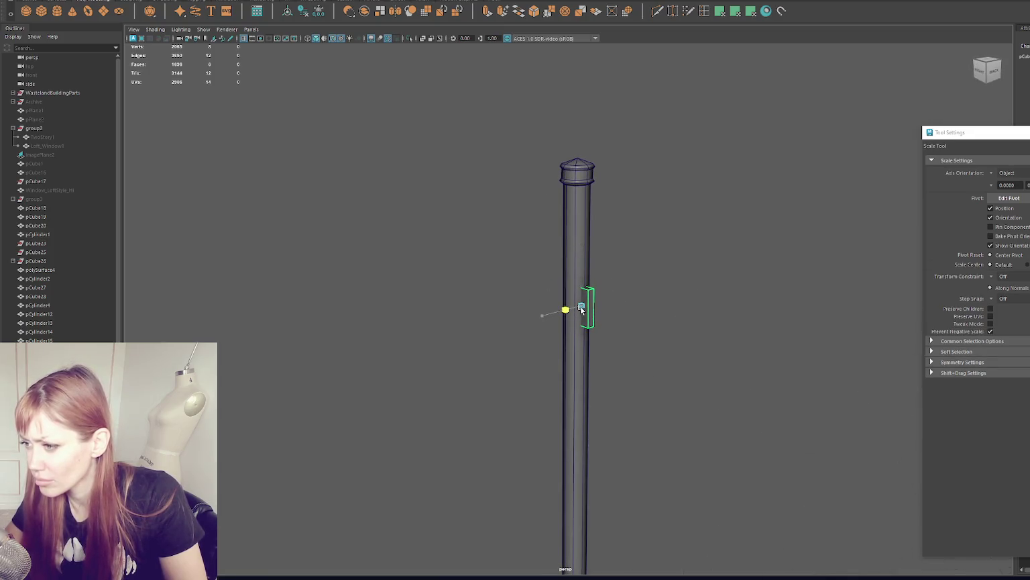
pyautogui.press('w')
pyautogui.keyDown('alt'); pyautogui.moveTo(571, 300); pyautogui.dragTo(528, 310); pyautogui.keyUp('alt')
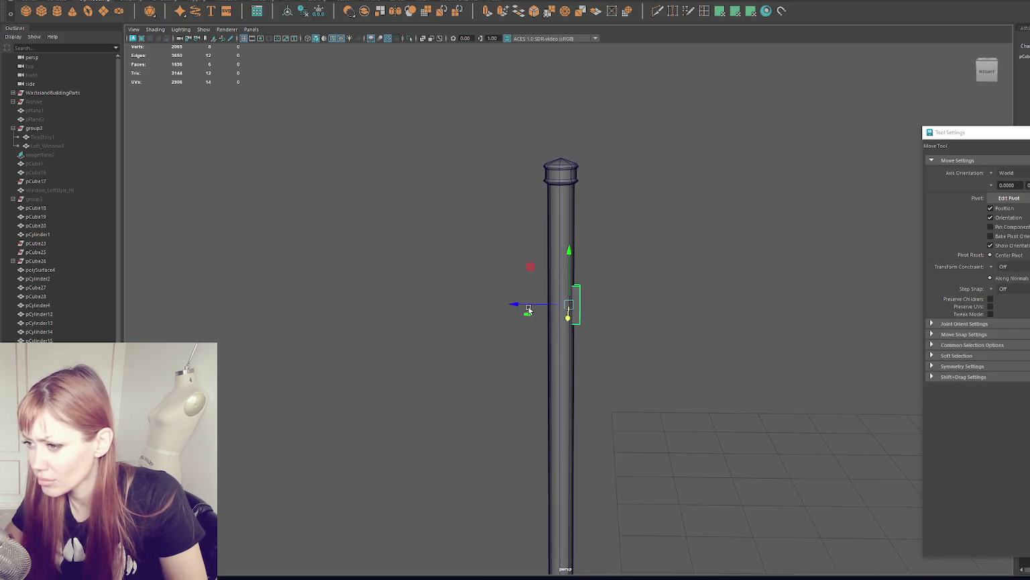
pyautogui.press('r')
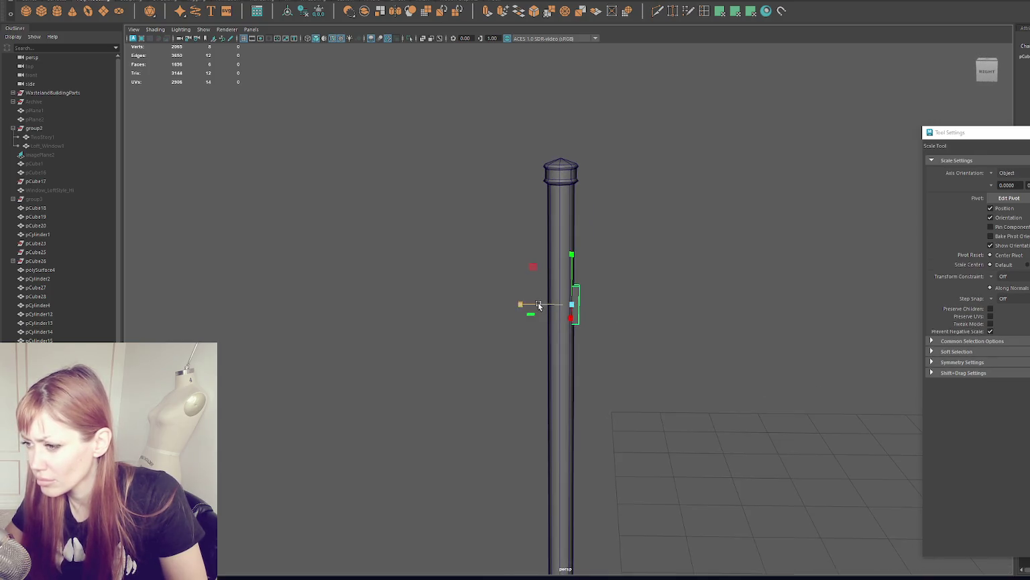
pyautogui.press('w')
pyautogui.moveTo(577, 280)
pyautogui.mouseDown()
pyautogui.moveTo(585, 239)
pyautogui.moveTo(581, 315)
pyautogui.moveTo(526, 341)
pyautogui.mouseUp()
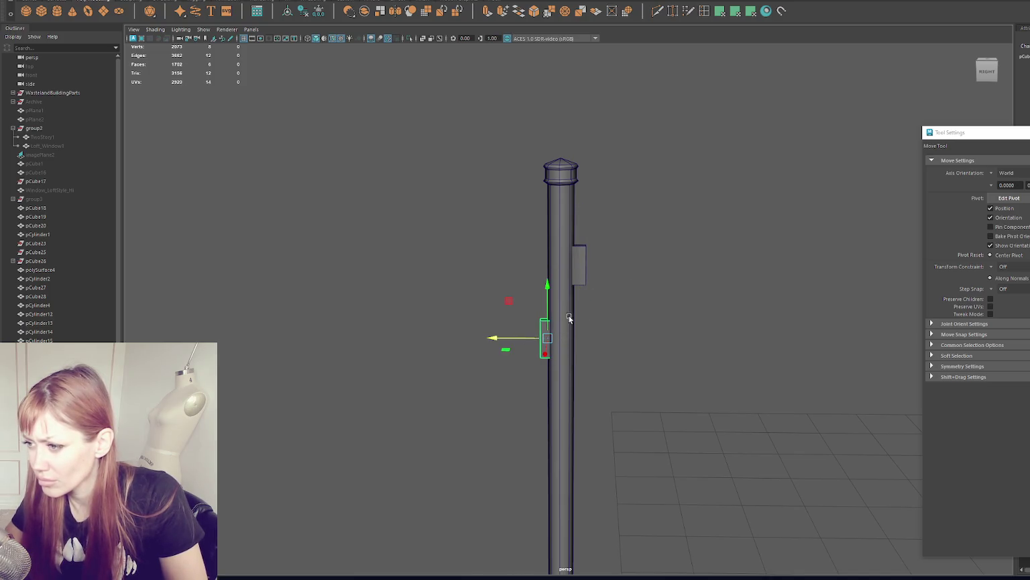
# - Check the upper block's fit on the pole in wireframe and shaded views, then reselect it
pyautogui.click(584, 259)
pyautogui.press('4')
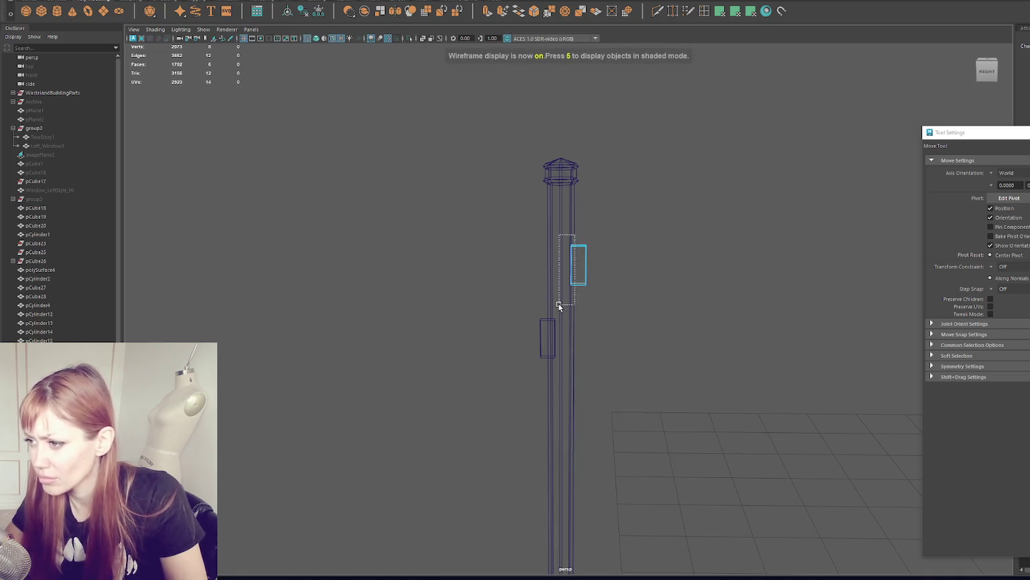
pyautogui.press('q')
pyautogui.press('6')
pyautogui.press('w')
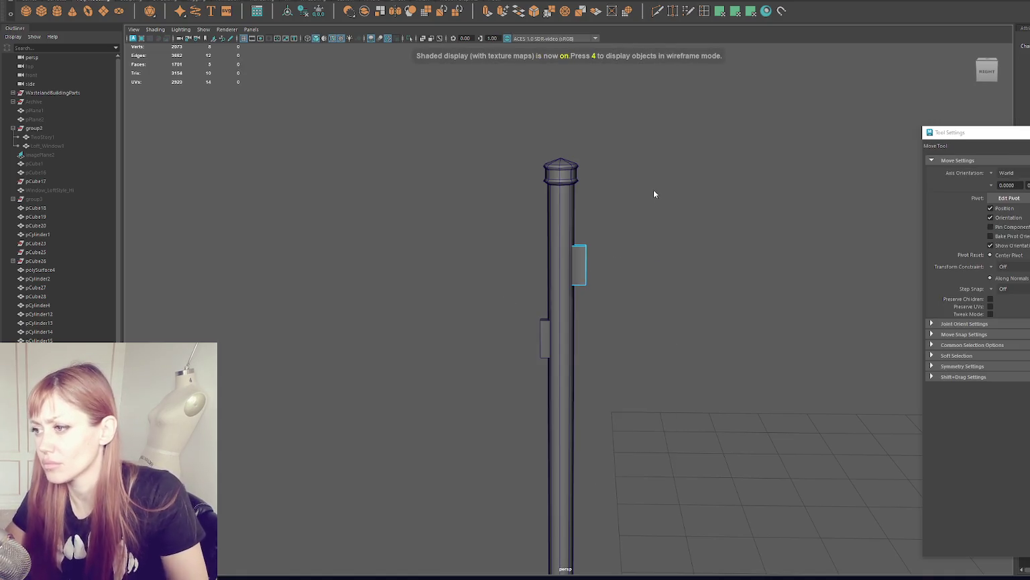
pyautogui.click(654, 189)
pyautogui.moveTo(617, 191)
pyautogui.keyDown('alt'); pyautogui.mouseDown()
pyautogui.moveTo(611, 306)
pyautogui.moveTo(676, 317)
pyautogui.moveTo(572, 277)
pyautogui.moveTo(633, 273)
pyautogui.moveTo(667, 327)
pyautogui.moveTo(630, 347)
pyautogui.mouseUp(); pyautogui.keyUp('alt')
pyautogui.click(572, 277)
pyautogui.click(633, 273)
pyautogui.scroll(5, 604, 336)
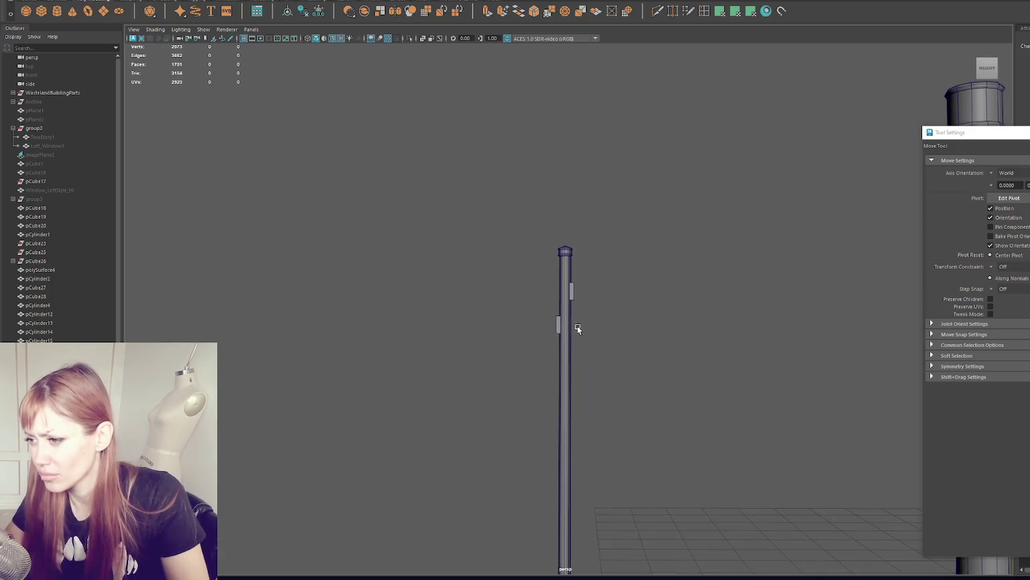
pyautogui.scroll(2, 566, 301)
pyautogui.click(573, 278)
pyautogui.scroll(4, 628, 285)
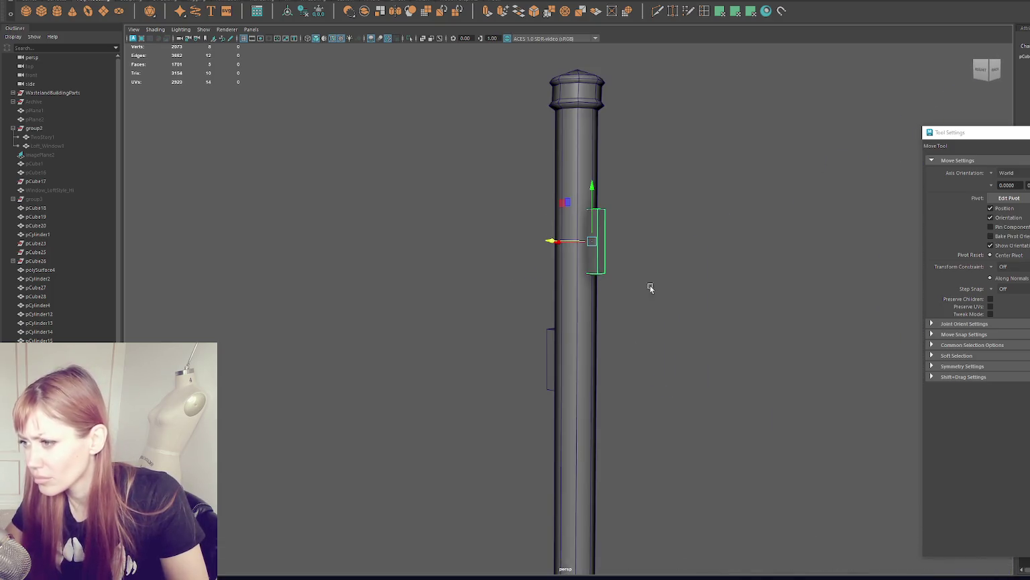
# - Bevel the small block's edges, then deselect it and orbit out around the pole
pyautogui.click(532, 11)
pyautogui.press('q')
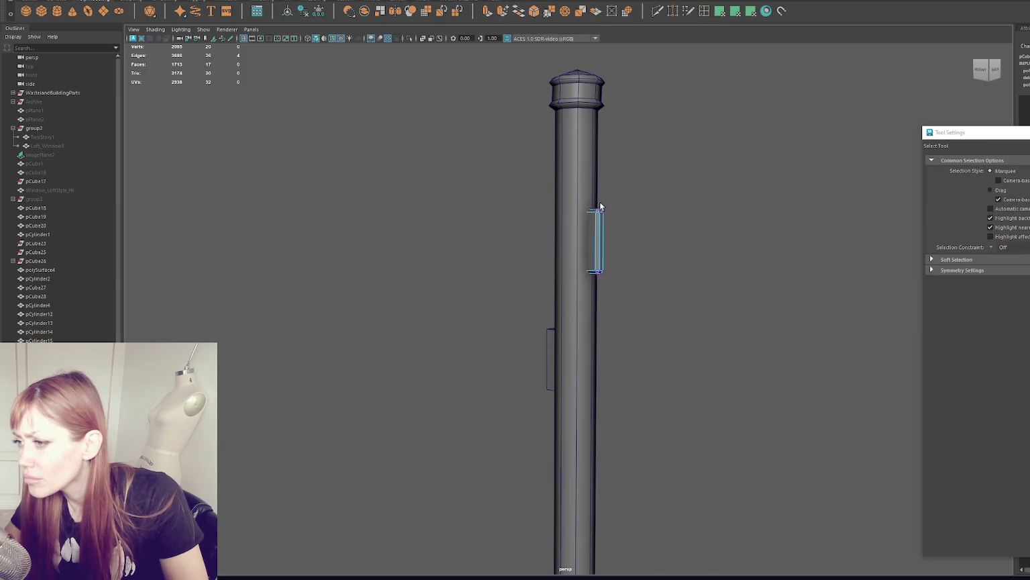
pyautogui.keyDown('alt'); pyautogui.moveTo(623, 212); pyautogui.dragTo(565, 235); pyautogui.keyUp('alt')
pyautogui.press('r')
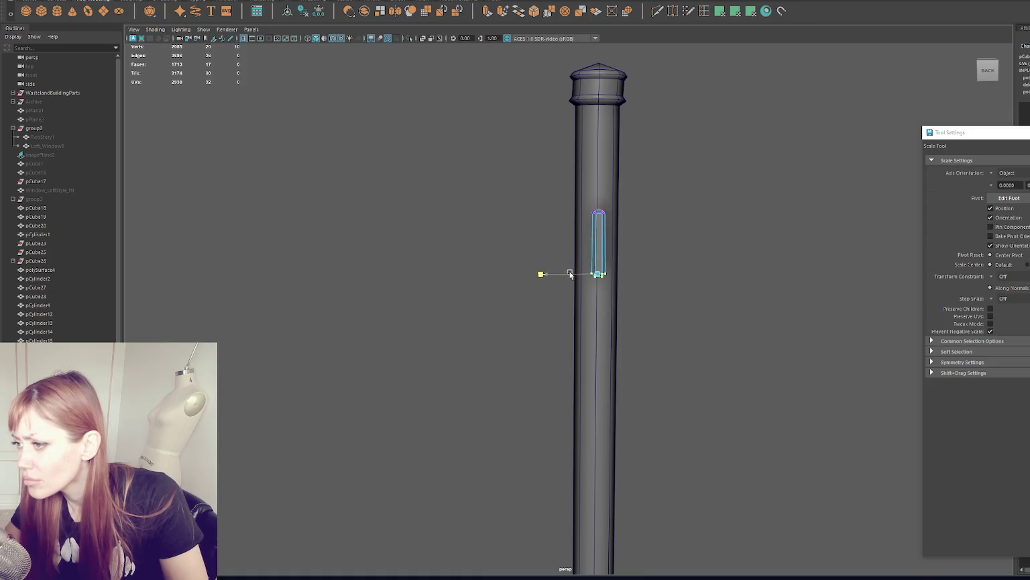
pyautogui.press('w')
pyautogui.click(665, 191)
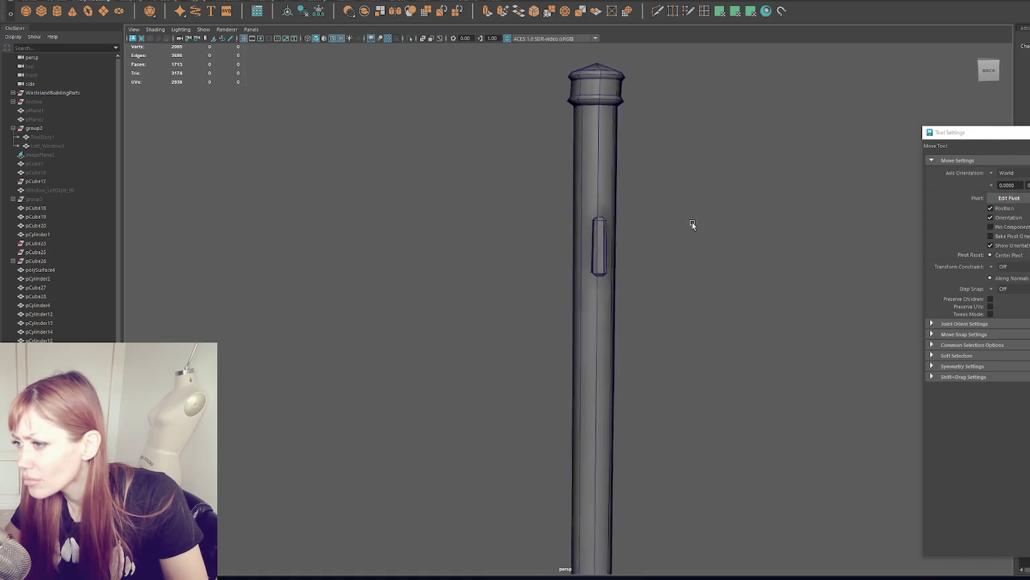
pyautogui.keyDown('alt'); pyautogui.moveTo(693, 224); pyautogui.dragTo(588, 256); pyautogui.keyUp('alt')
pyautogui.moveTo(667, 205); pyautogui.dragTo(766, 223, button='right')
pyautogui.keyDown('alt'); pyautogui.moveTo(766, 223); pyautogui.dragTo(759, 216); pyautogui.keyUp('alt')
# - Duplicate the small block and slide the copy into place beside the pole
pyautogui.click(588, 285)
pyautogui.moveTo(586, 275)
pyautogui.keyDown('shift'); pyautogui.mouseDown()
pyautogui.moveTo(581, 366)
pyautogui.moveTo(528, 389)
pyautogui.mouseUp(); pyautogui.keyUp('shift')
pyautogui.press('e')
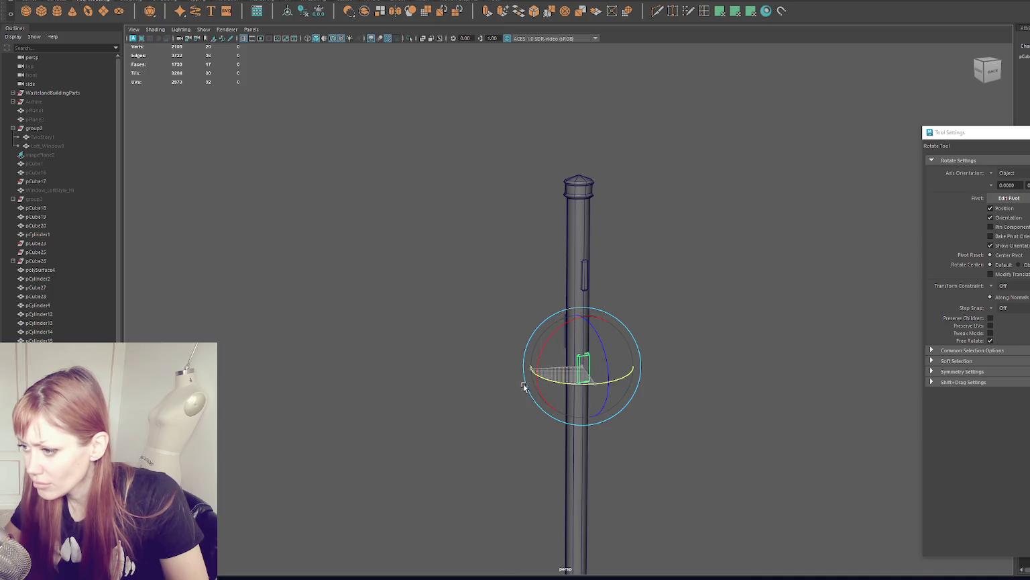
pyautogui.press('w')
pyautogui.moveTo(560, 362); pyautogui.dragTo(552, 372)
pyautogui.press('r')
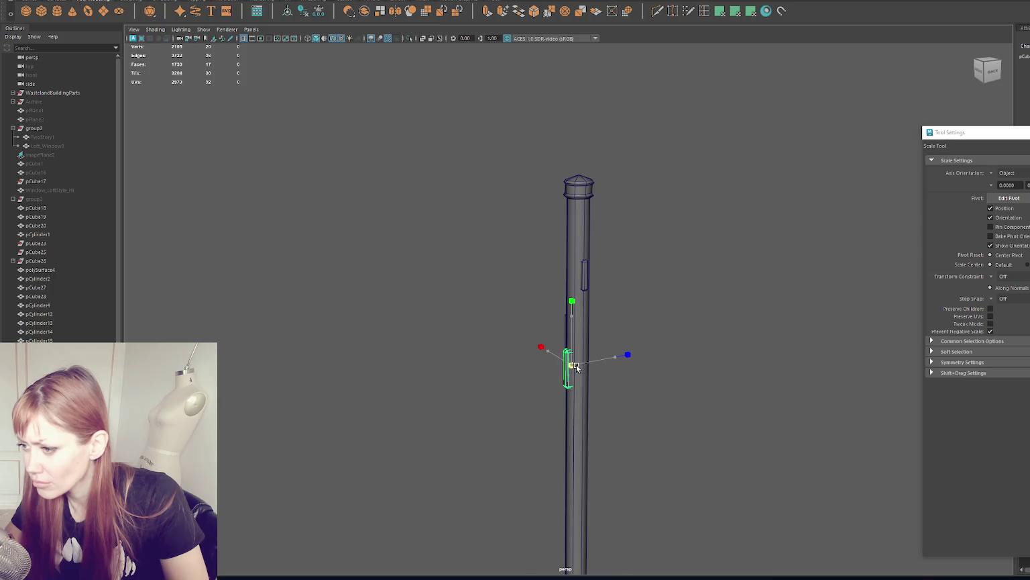
pyautogui.press('w')
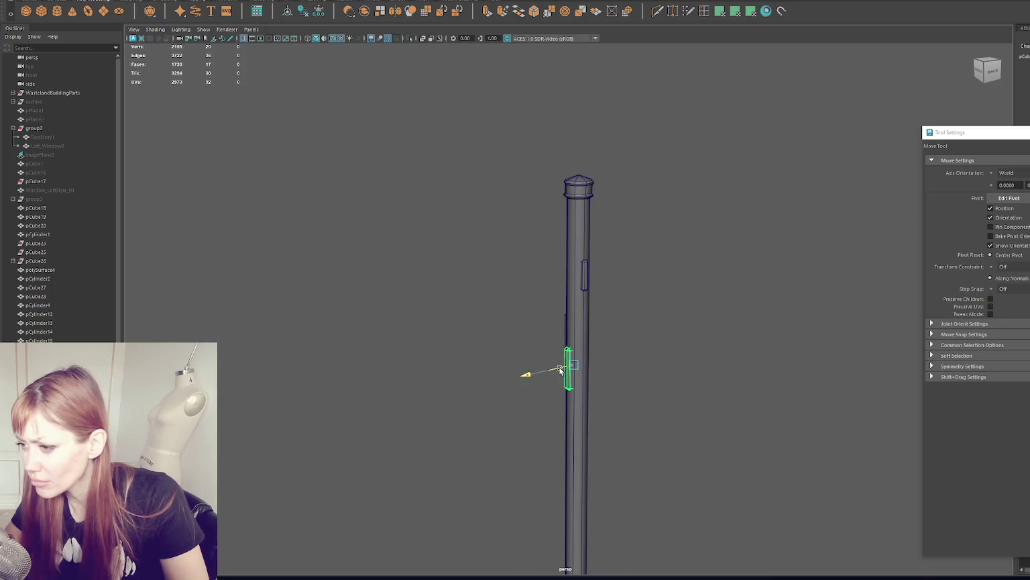
# - Isolate the pole, marquee-select the strip's vertices and scale them from the strip's top
pyautogui.moveTo(631, 353)
pyautogui.keyDown('alt'); pyautogui.mouseDown()
pyautogui.moveTo(752, 350)
pyautogui.moveTo(578, 369)
pyautogui.moveTo(488, 223)
pyautogui.moveTo(680, 263)
pyautogui.mouseUp(); pyautogui.keyUp('alt')
pyautogui.hotkey('ctrl', '1')
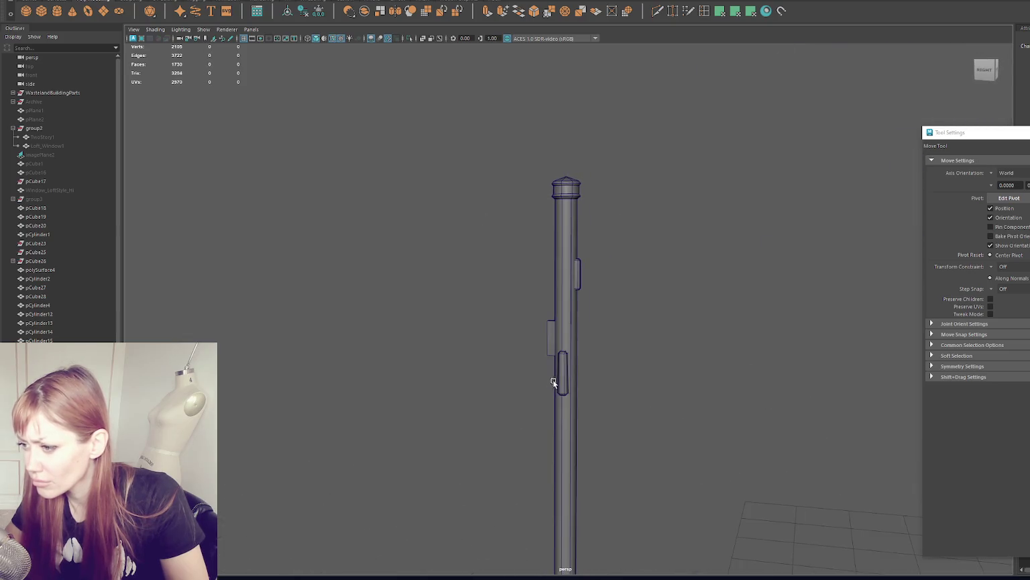
pyautogui.press('q')
pyautogui.rightClick(655, 245)
pyautogui.rightClick(687, 232)
pyautogui.click(646, 231)
pyautogui.moveTo(668, 241); pyautogui.dragTo(486, 386)
pyautogui.press('w')
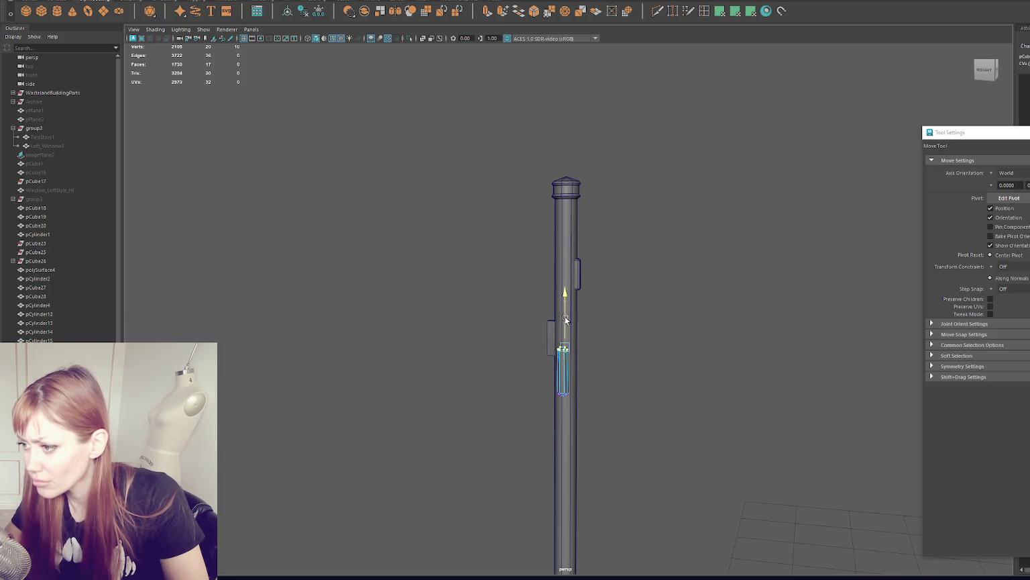
pyautogui.press('r')
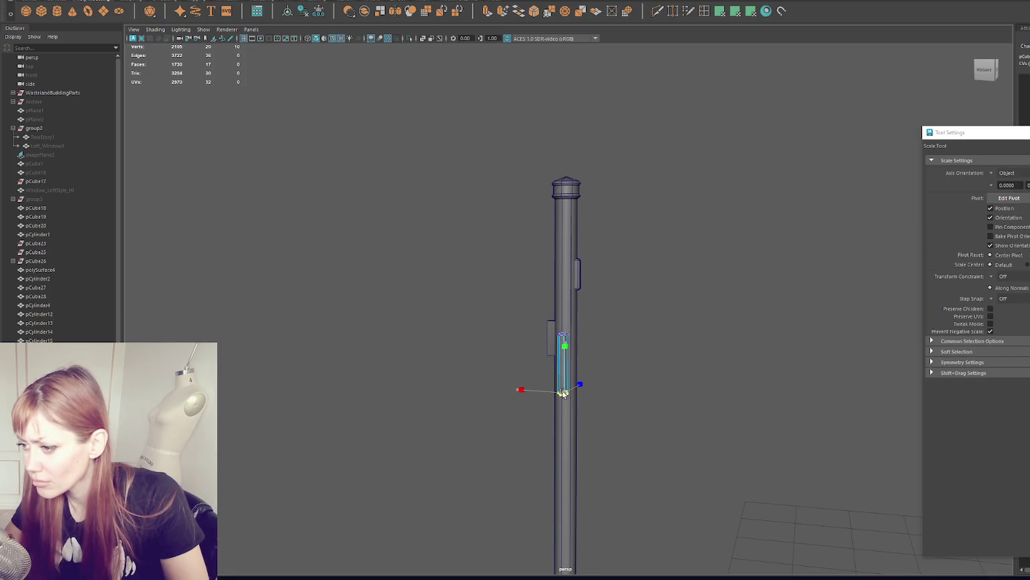
pyautogui.moveTo(563, 394); pyautogui.dragTo(513, 363)
# - Check the strip's top corner vertex in wireframe view, then return to shaded display
pyautogui.moveTo(562, 336)
pyautogui.keyDown('alt'); pyautogui.mouseDown()
pyautogui.moveTo(639, 340)
pyautogui.moveTo(590, 336)
pyautogui.mouseUp(); pyautogui.keyUp('alt')
pyautogui.press('w')
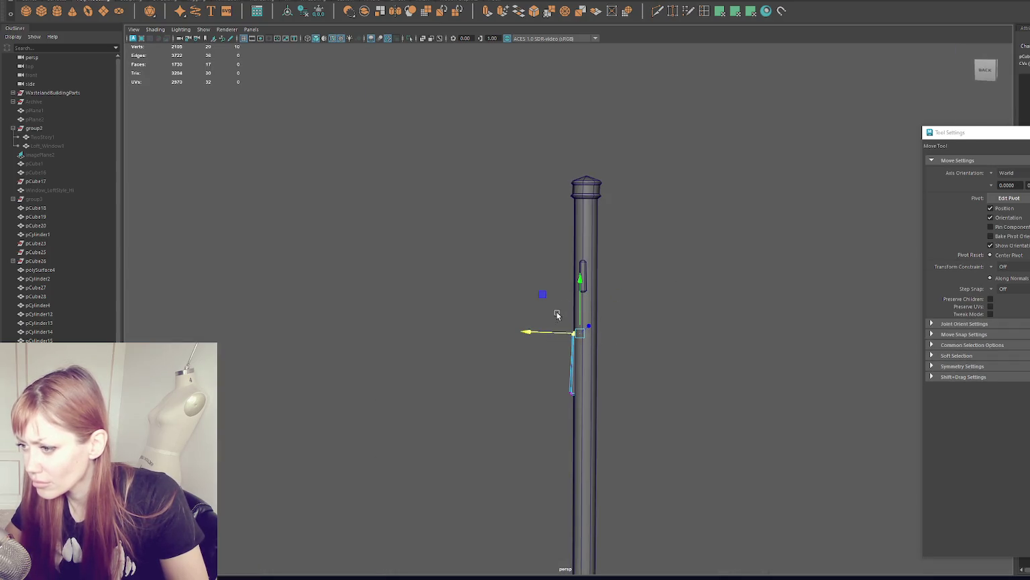
pyautogui.press('4')
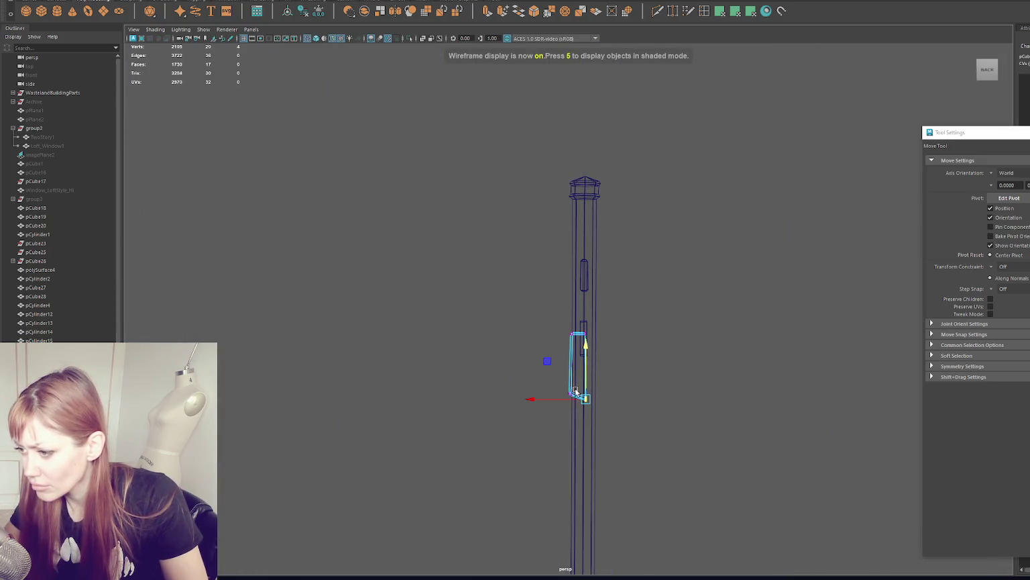
pyautogui.click(585, 331)
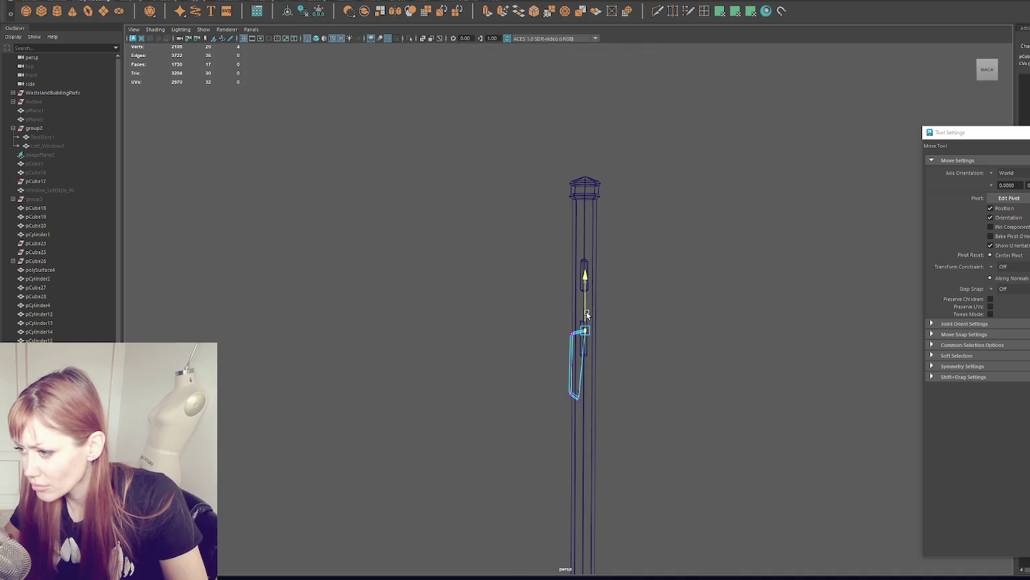
pyautogui.click(649, 273)
pyautogui.press('6')
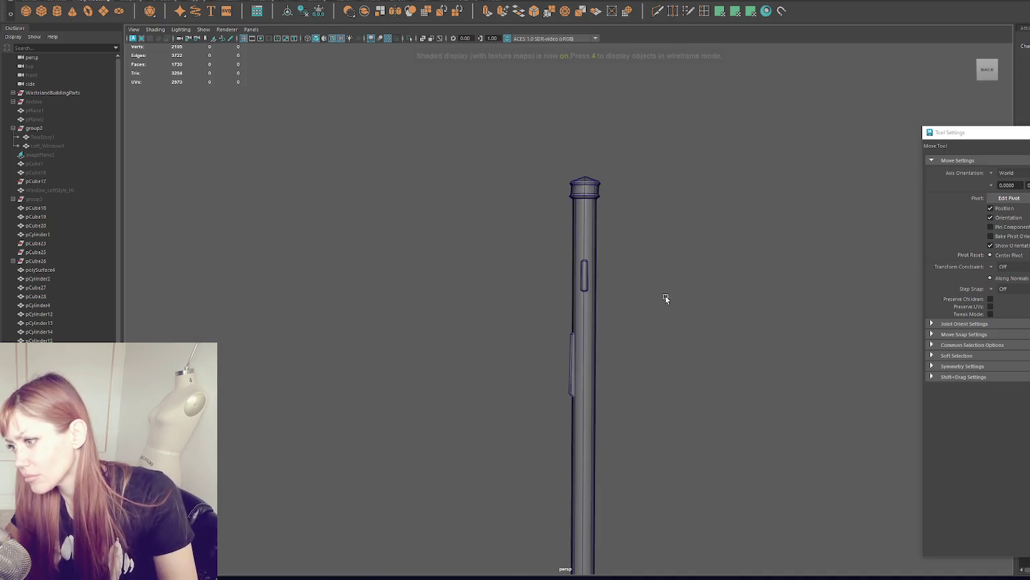
# - Select the thin strip's top and bottom vertices, then isolate the pole again
pyautogui.keyDown('alt'); pyautogui.moveTo(743, 322); pyautogui.dragTo(618, 360); pyautogui.keyUp('alt')
pyautogui.click(563, 380)
pyautogui.moveTo(427, 246); pyautogui.dragTo(563, 337)
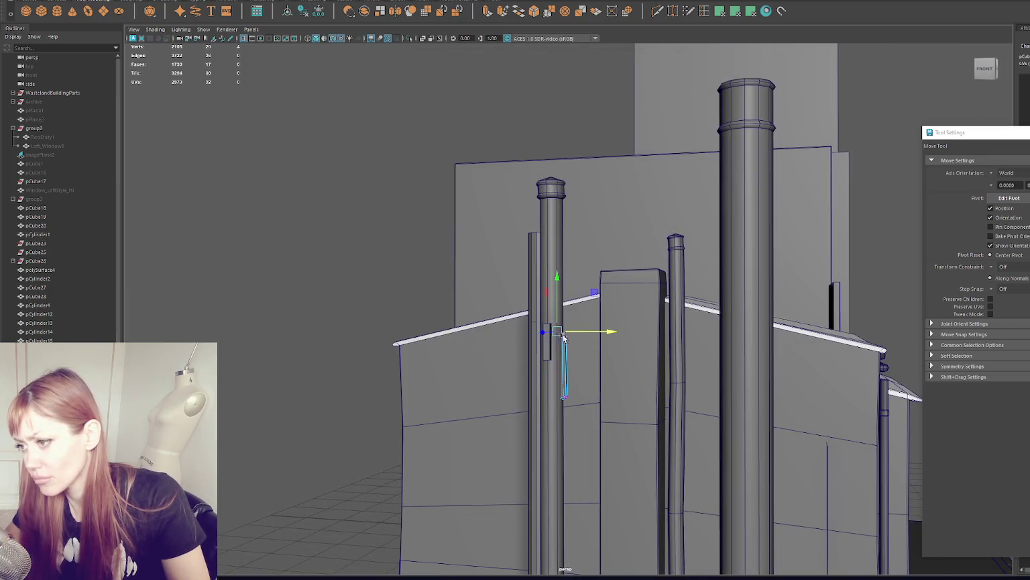
pyautogui.moveTo(534, 424); pyautogui.dragTo(535, 423)
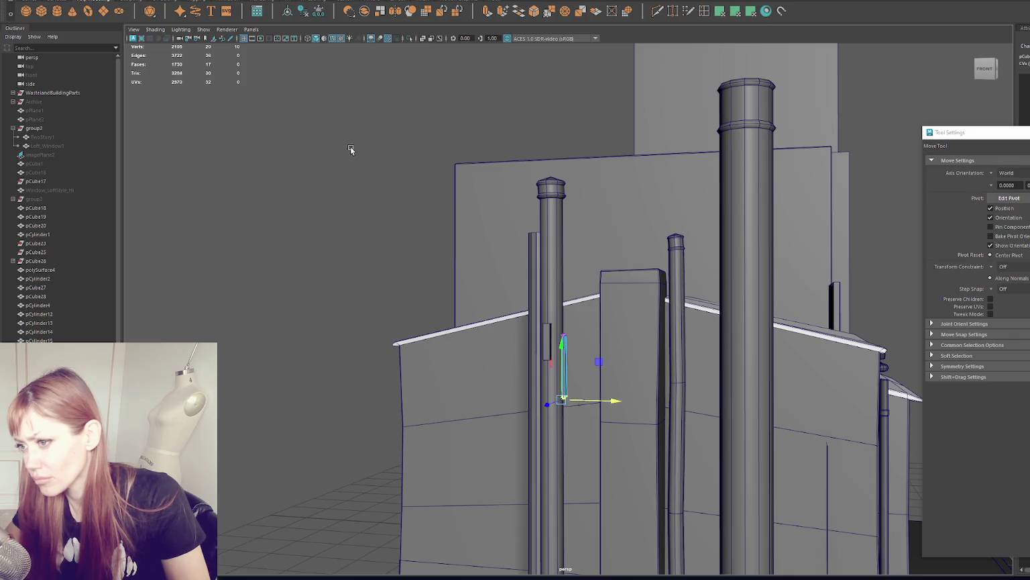
pyautogui.hotkey('ctrl', '1')
pyautogui.keyDown('alt'); pyautogui.moveTo(350, 149); pyautogui.dragTo(295, 157); pyautogui.keyUp('alt')
# - Undo the rotation and select the small side piece on the pole
pyautogui.keyDown('alt'); pyautogui.moveTo(581, 276); pyautogui.dragTo(536, 310); pyautogui.keyUp('alt')
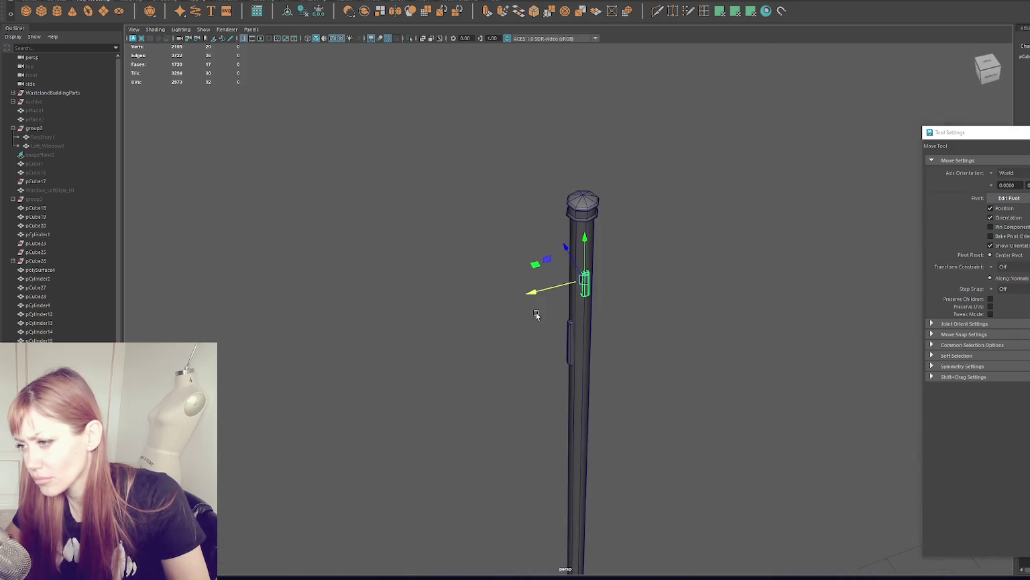
pyautogui.press('e')
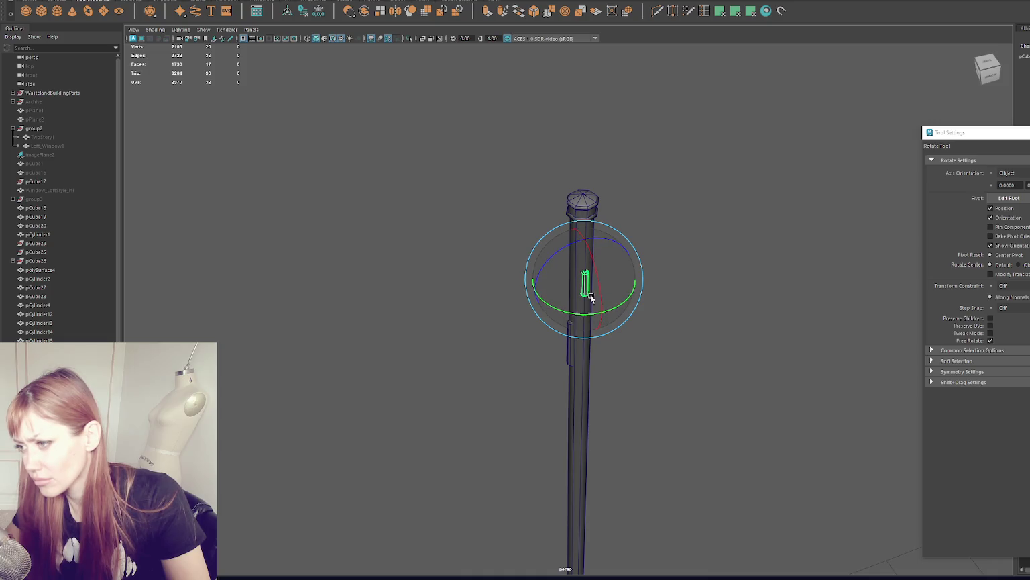
pyautogui.hotkey('ctrl', 'z')
pyautogui.hotkey('ctrl', 'z')
pyautogui.click(549, 320)
pyautogui.press('q')
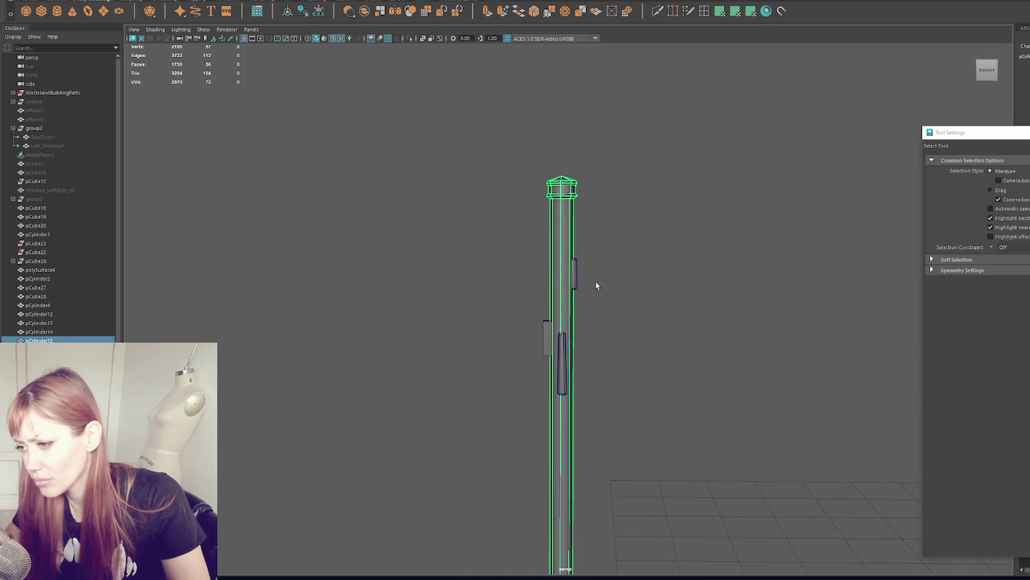
pyautogui.click(547, 339)
# - Raise the side piece, move it left of the pole and stretch it much wider
pyautogui.press('w')
pyautogui.moveTo(550, 300); pyautogui.dragTo(554, 258)
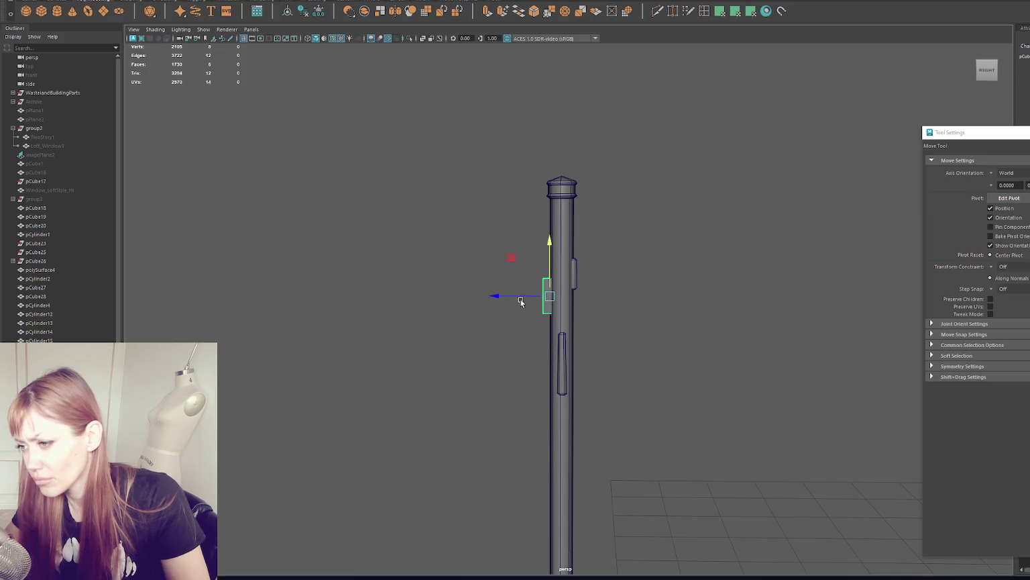
pyautogui.moveTo(543, 293); pyautogui.dragTo(478, 294)
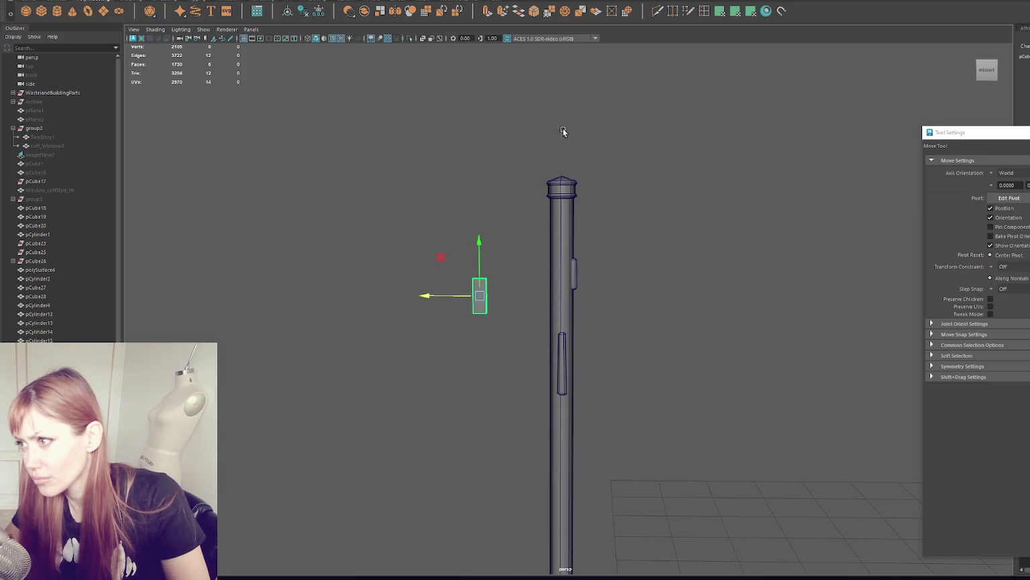
pyautogui.press('r')
pyautogui.moveTo(564, 131); pyautogui.dragTo(641, 34, button='middle')
pyautogui.moveTo(415, 276); pyautogui.dragTo(361, 306, button='middle')
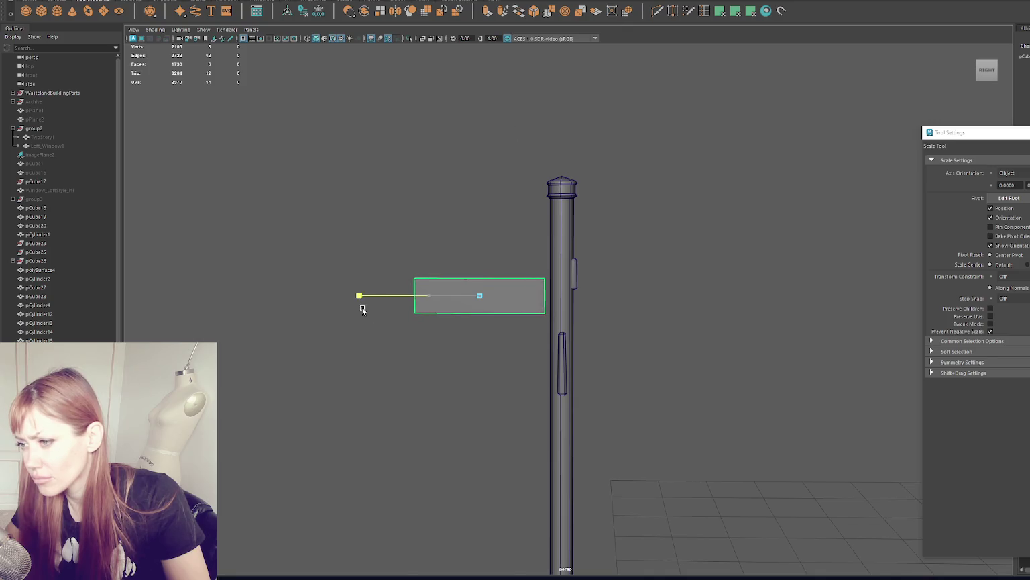
# - Extrude the piece's top face and delete faces to leave a U shape
pyautogui.click(704, 11)
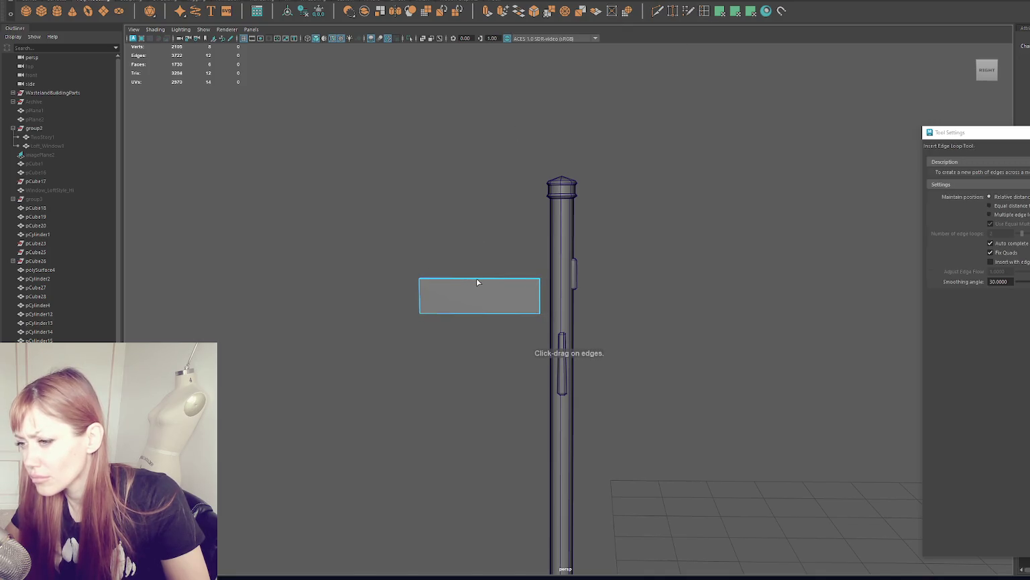
pyautogui.press('F11')
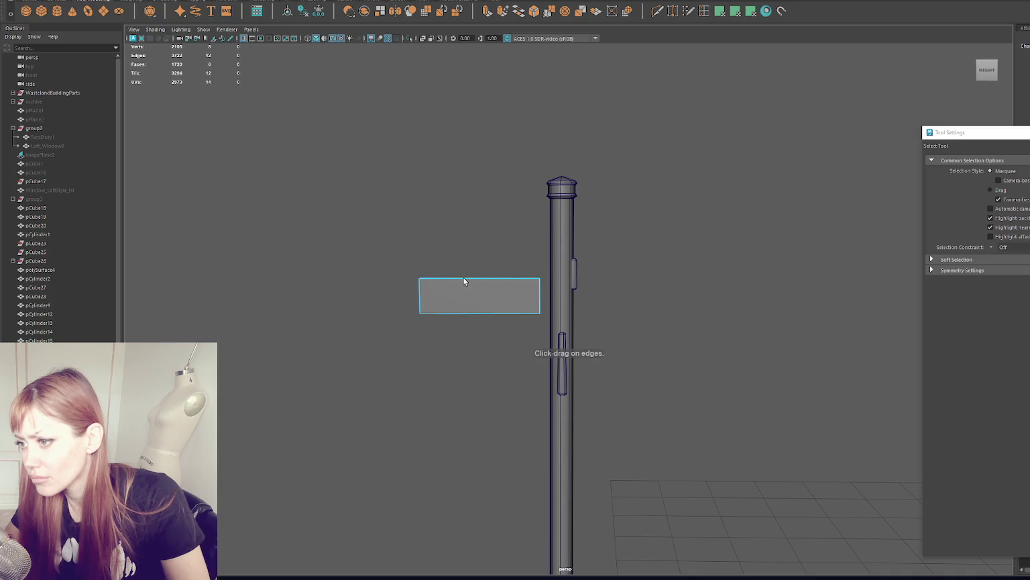
pyautogui.click(468, 283)
pyautogui.press('r')
pyautogui.hotkey('ctrl', 'e')
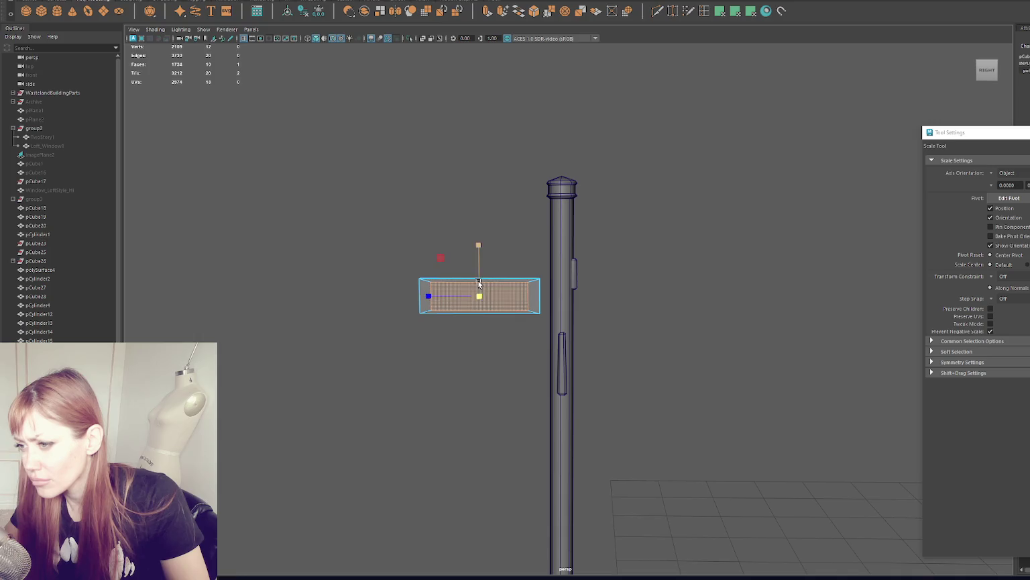
pyautogui.press('w')
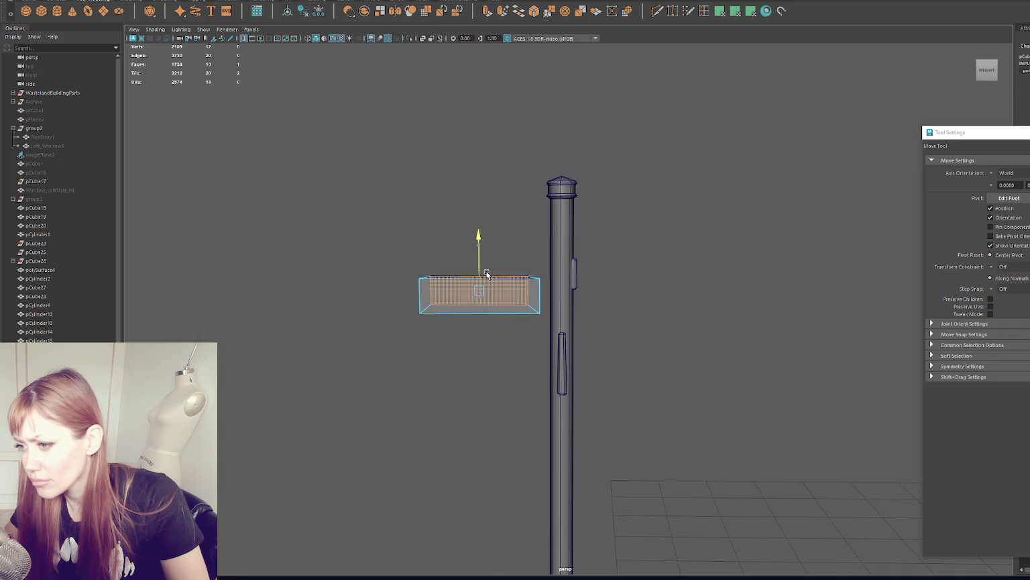
pyautogui.press('r')
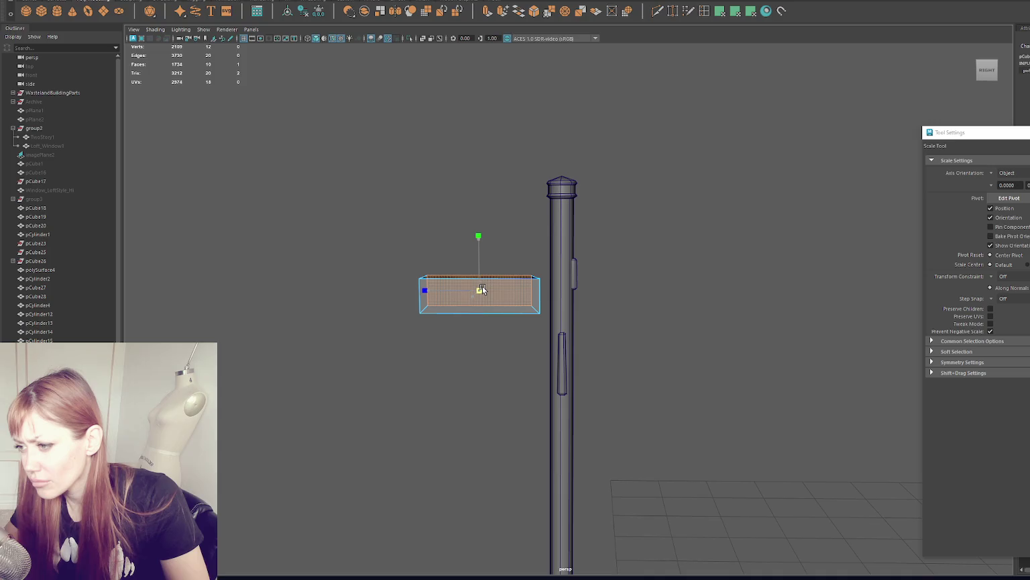
pyautogui.press('Delete')
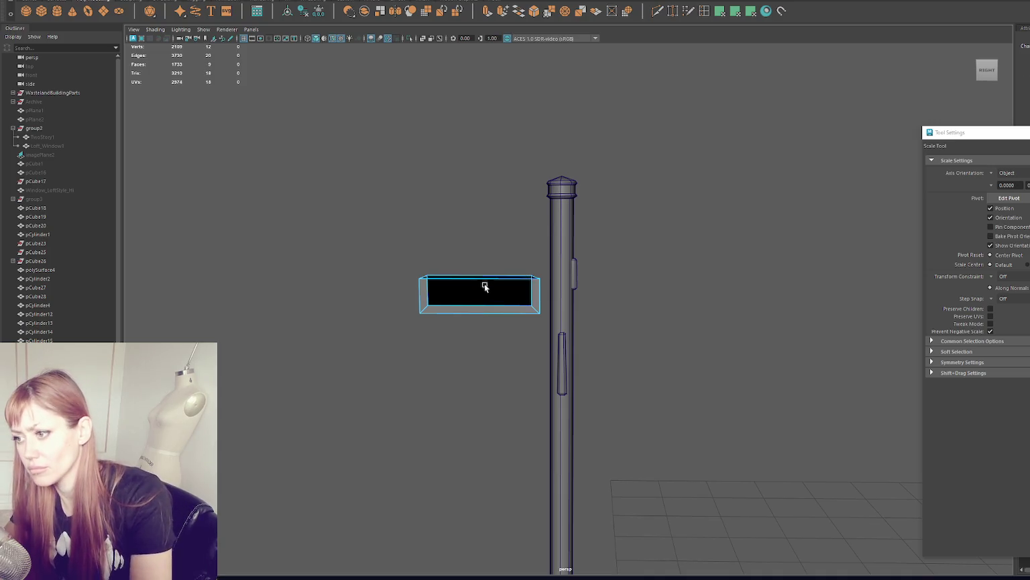
pyautogui.press('Delete')
# - Frame the U-shaped piece and extrude another face, sliding it to the left
pyautogui.moveTo(487, 285)
pyautogui.keyDown('alt'); pyautogui.mouseDown()
pyautogui.moveTo(697, 283)
pyautogui.moveTo(694, 306)
pyautogui.moveTo(594, 313)
pyautogui.moveTo(495, 281)
pyautogui.mouseUp(); pyautogui.keyUp('alt')
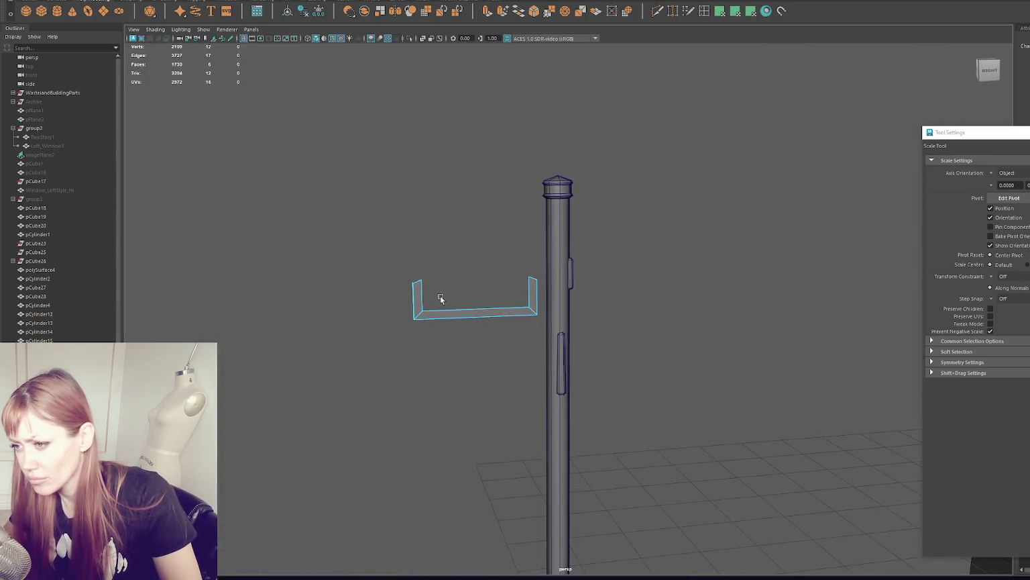
pyautogui.press('q')
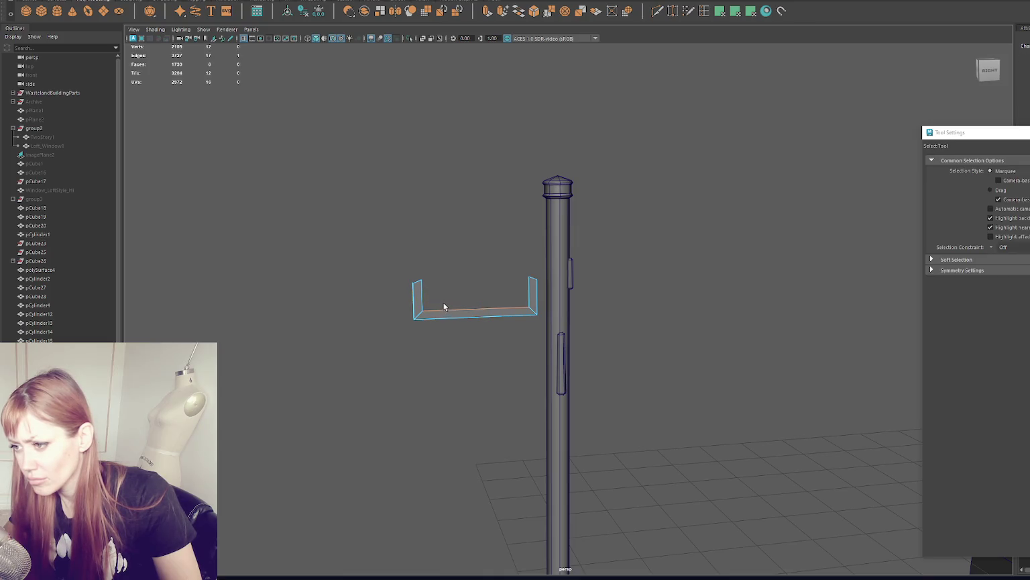
pyautogui.press('f')
pyautogui.moveTo(516, 306)
pyautogui.keyDown('alt'); pyautogui.mouseDown()
pyautogui.moveTo(593, 302)
pyautogui.moveTo(526, 298)
pyautogui.mouseUp(); pyautogui.keyUp('alt')
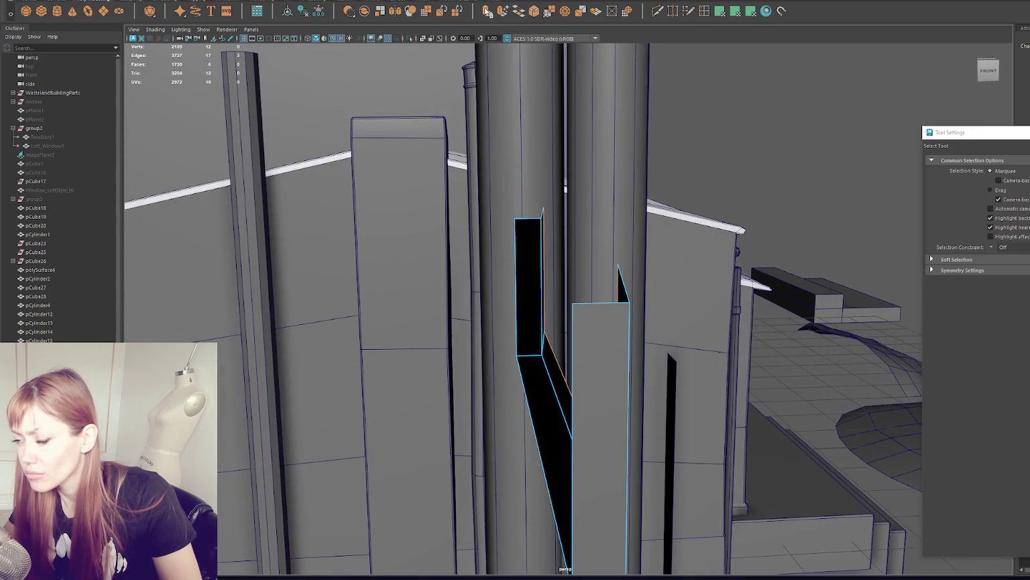
pyautogui.hotkey('ctrl', 'e')
pyautogui.press('w')
pyautogui.moveTo(521, 236); pyautogui.dragTo(516, 230, button='middle')
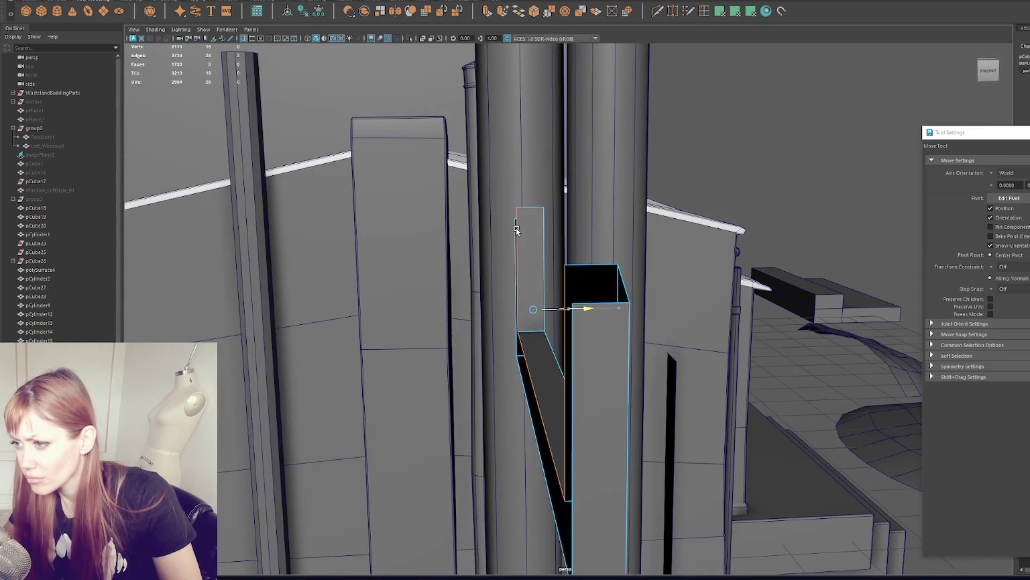
pyautogui.keyDown('alt'); pyautogui.moveTo(515, 231); pyautogui.dragTo(623, 381); pyautogui.keyUp('alt')
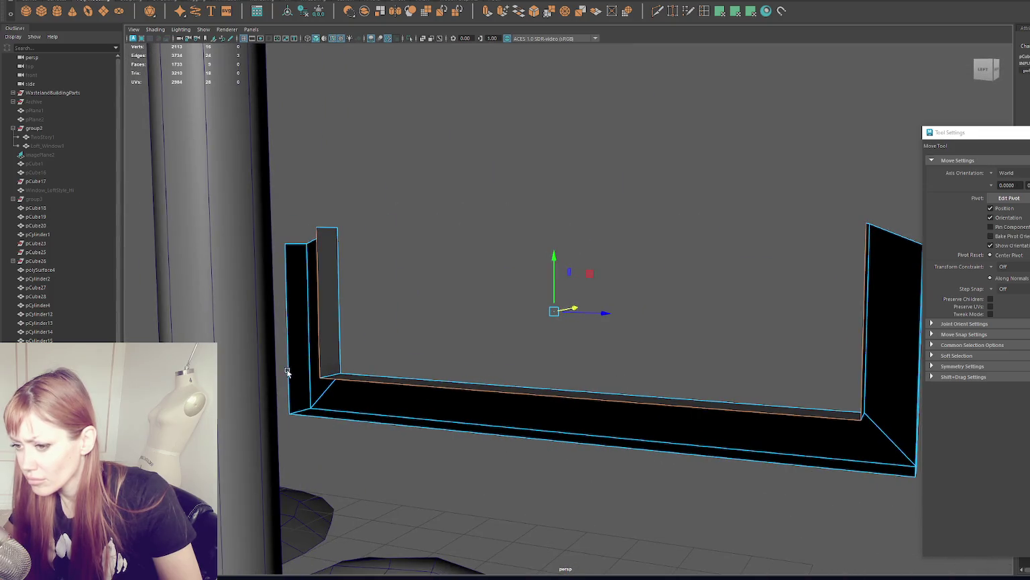
pyautogui.moveTo(320, 350)
pyautogui.keyDown('alt'); pyautogui.mouseDown()
pyautogui.moveTo(577, 336)
pyautogui.moveTo(771, 340)
pyautogui.moveTo(616, 143)
pyautogui.moveTo(577, 149)
pyautogui.moveTo(567, 137)
pyautogui.moveTo(529, 165)
pyautogui.moveTo(495, 146)
pyautogui.moveTo(478, 153)
pyautogui.mouseUp(); pyautogui.keyUp('alt')
# - Thicken the U-shape and select its top vertices for scaling
pyautogui.click(518, 10)
pyautogui.press('q')
pyautogui.moveTo(383, 206); pyautogui.dragTo(747, 305)
pyautogui.press('r')
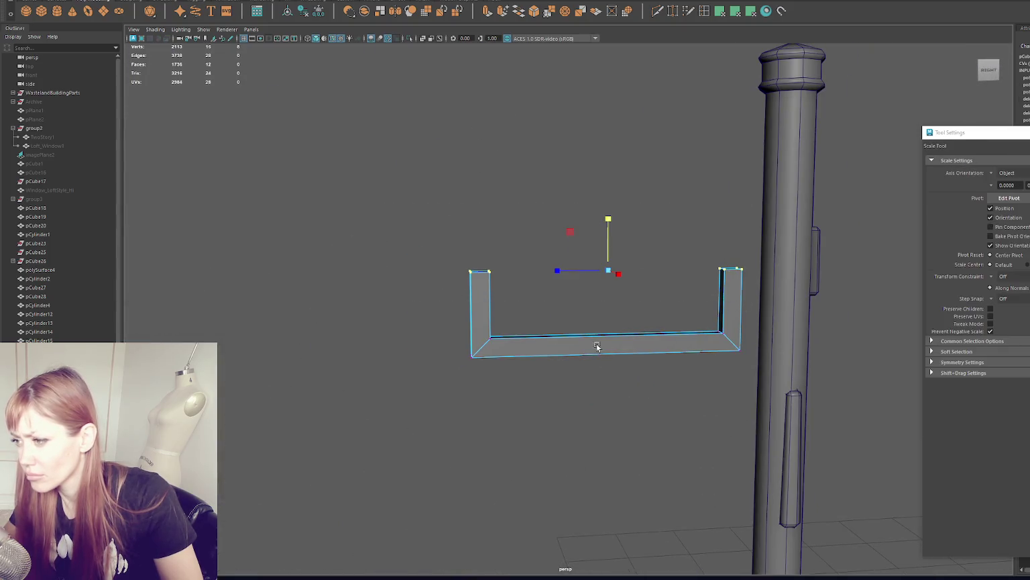
pyautogui.press('w')
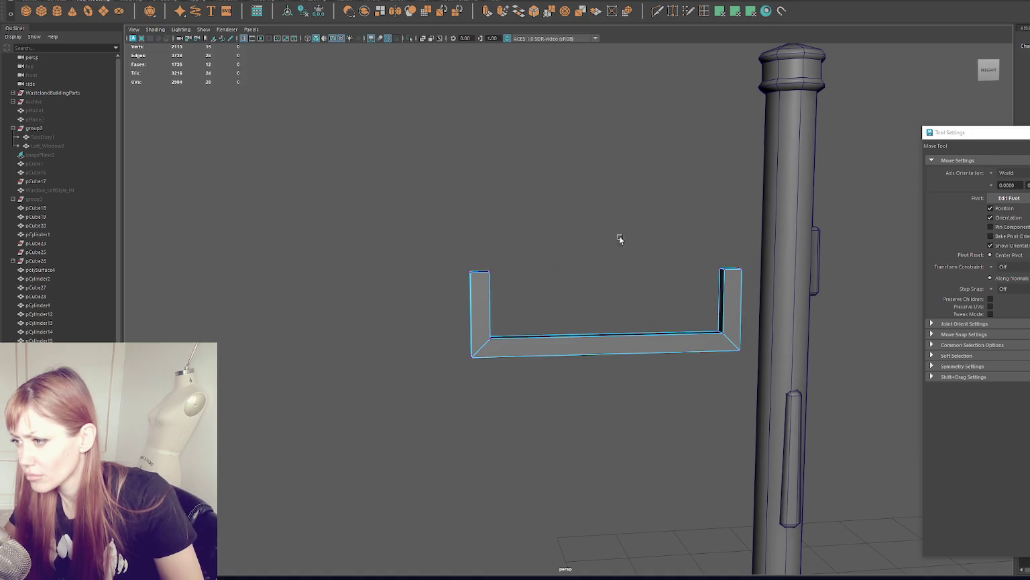
# - Lower the trough's top vertices to shorten its walls
pyautogui.moveTo(607, 217); pyautogui.dragTo(600, 272)
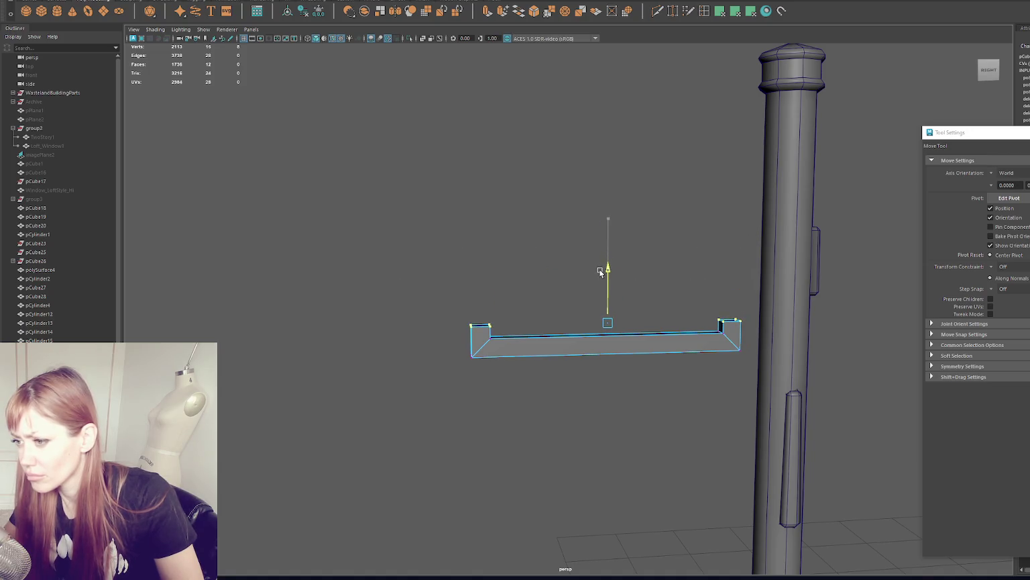
pyautogui.moveTo(456, 201); pyautogui.dragTo(496, 184, button='right')
pyautogui.keyDown('alt'); pyautogui.moveTo(510, 201); pyautogui.dragTo(529, 226); pyautogui.keyUp('alt')
pyautogui.click(488, 317)
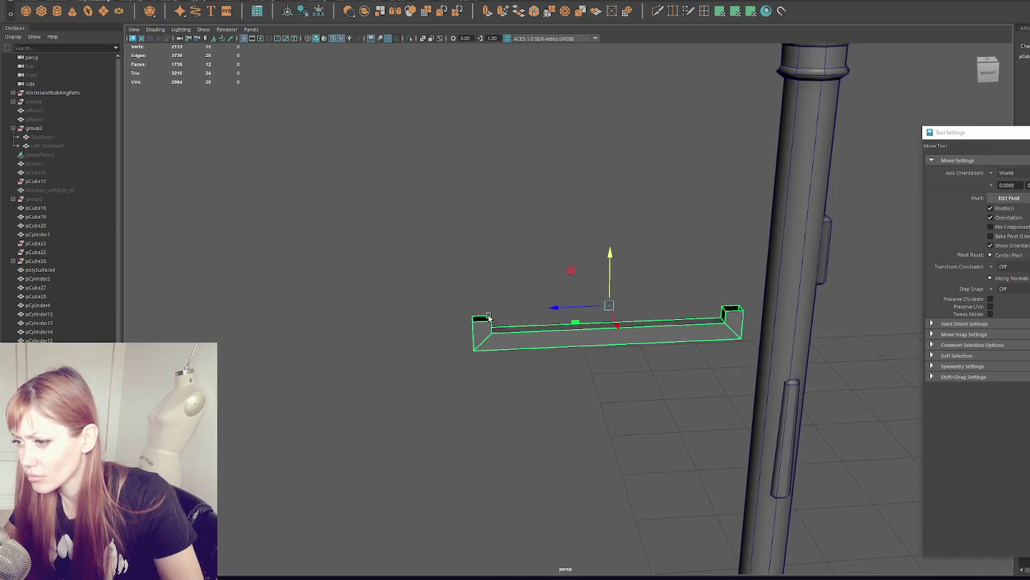
pyautogui.press('q')
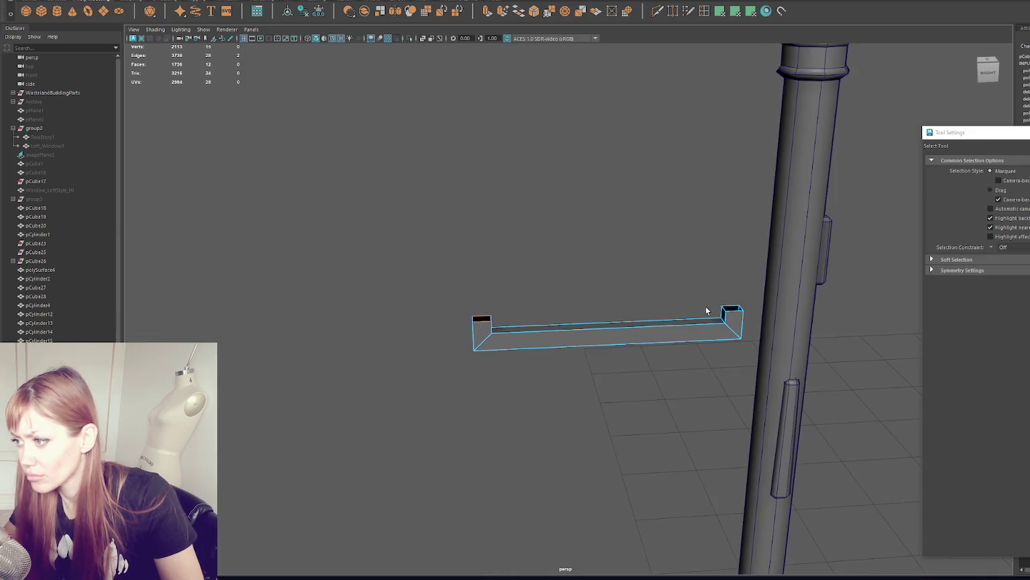
# - Bridge the trough's two end faces and nudge the top face slightly down
pyautogui.keyDown('shift'); pyautogui.moveTo(707, 311); pyautogui.dragTo(731, 305, button='right'); pyautogui.keyUp('shift')
pyautogui.click(615, 339)
pyautogui.keyDown('alt'); pyautogui.moveTo(614, 339); pyautogui.dragTo(641, 338); pyautogui.keyUp('alt')
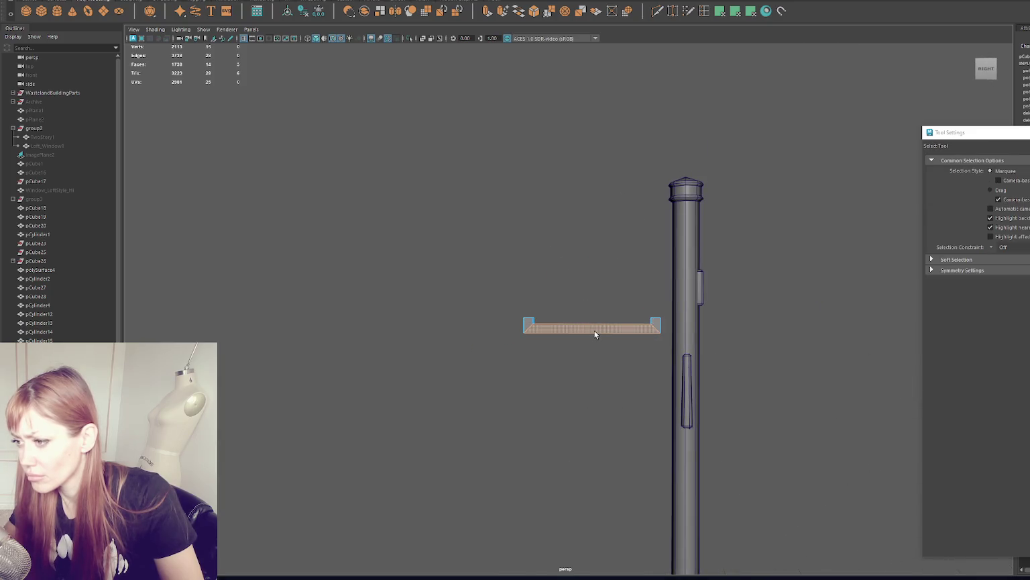
pyautogui.scroll(3, 595, 330)
pyautogui.moveTo(591, 322)
pyautogui.keyDown('alt'); pyautogui.mouseDown()
pyautogui.moveTo(598, 334)
pyautogui.moveTo(607, 318)
pyautogui.mouseUp(); pyautogui.keyUp('alt')
pyautogui.press('w')
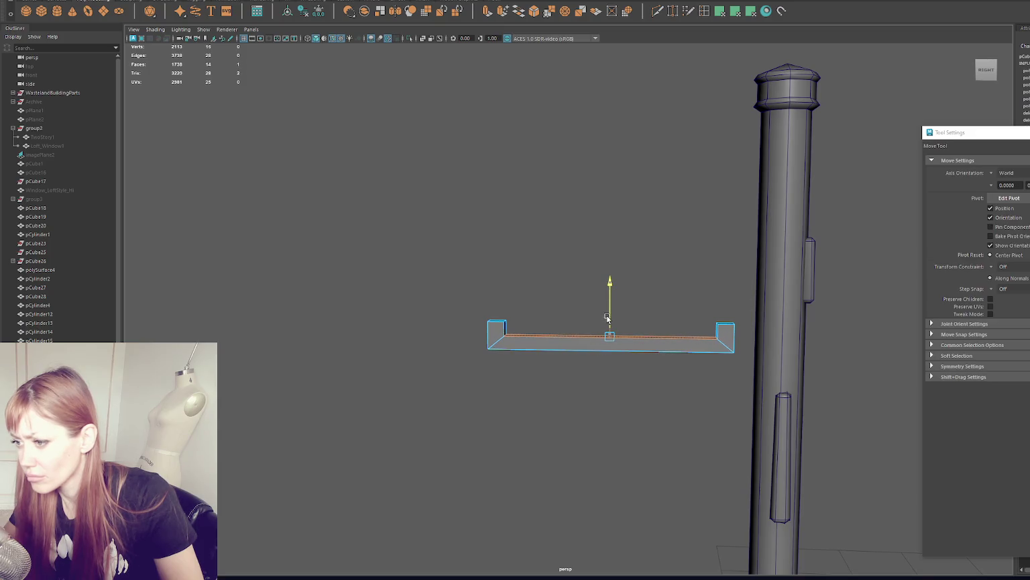
pyautogui.click(610, 217)
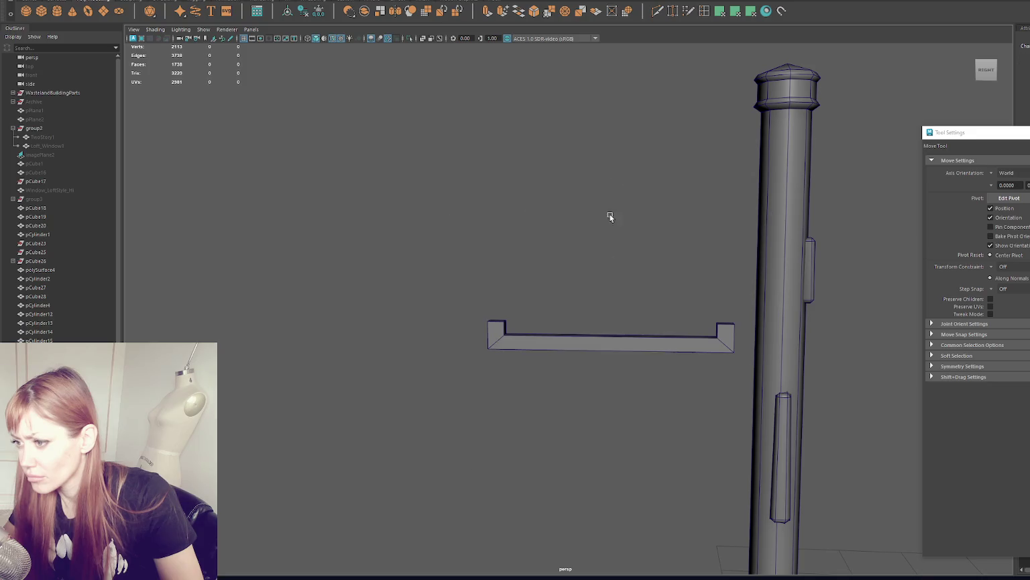
pyautogui.moveTo(511, 207); pyautogui.dragTo(515, 184, button='right')
# - Select all eight top corner vertices and scale them outward to flare the ends
pyautogui.press('q')
pyautogui.moveTo(501, 289); pyautogui.dragTo(717, 399)
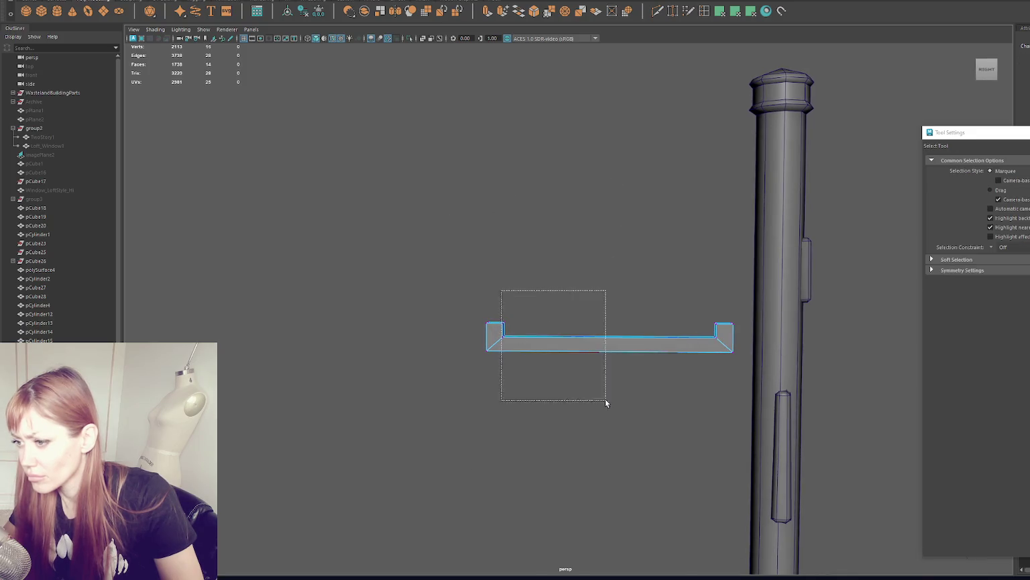
pyautogui.press('w')
pyautogui.press('F9')
pyautogui.press('q')
pyautogui.moveTo(533, 311); pyautogui.dragTo(504, 329)
pyautogui.keyDown('shift'); pyautogui.moveTo(723, 329); pyautogui.dragTo(723, 329); pyautogui.keyUp('shift')
pyautogui.press('r')
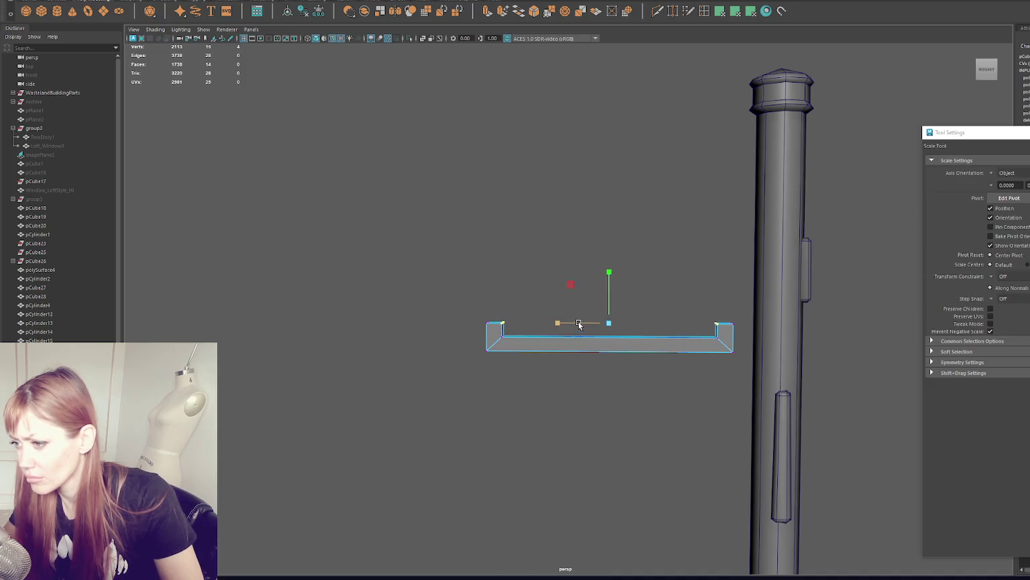
pyautogui.moveTo(577, 324); pyautogui.dragTo(577, 324)
pyautogui.moveTo(472, 305); pyautogui.dragTo(750, 341)
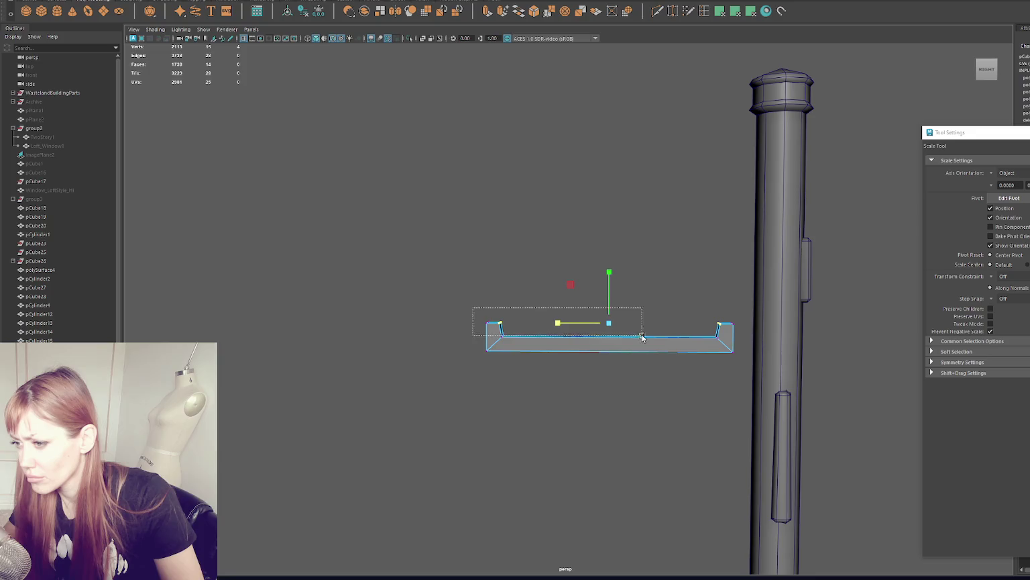
pyautogui.moveTo(609, 323); pyautogui.dragTo(567, 325)
# - Slide the whole trough along X onto the pole just below its cap
pyautogui.moveTo(611, 271); pyautogui.dragTo(657, 225, button='right')
pyautogui.moveTo(587, 357)
pyautogui.keyDown('alt'); pyautogui.mouseDown()
pyautogui.moveTo(502, 362)
pyautogui.moveTo(554, 205)
pyautogui.mouseUp(); pyautogui.keyUp('alt')
pyautogui.moveTo(556, 224); pyautogui.dragTo(568, 247, button='right')
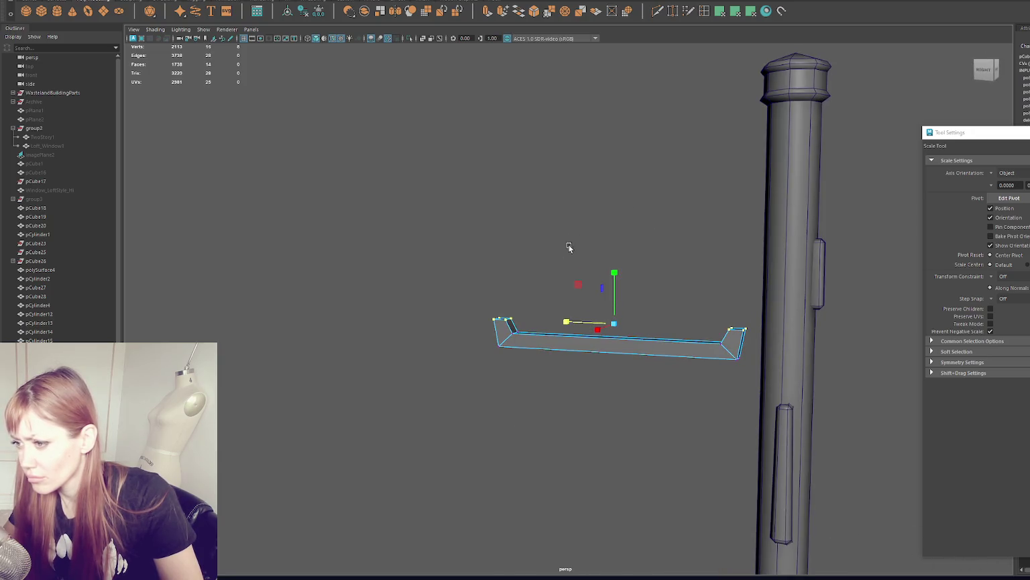
pyautogui.moveTo(601, 333)
pyautogui.keyDown('alt'); pyautogui.mouseDown()
pyautogui.moveTo(667, 250)
pyautogui.moveTo(483, 211)
pyautogui.mouseUp(); pyautogui.keyUp('alt')
pyautogui.click(604, 346)
pyautogui.click(605, 348)
pyautogui.press('w')
pyautogui.moveTo(572, 314)
pyautogui.mouseDown()
pyautogui.moveTo(720, 310)
pyautogui.moveTo(747, 127)
pyautogui.mouseUp()
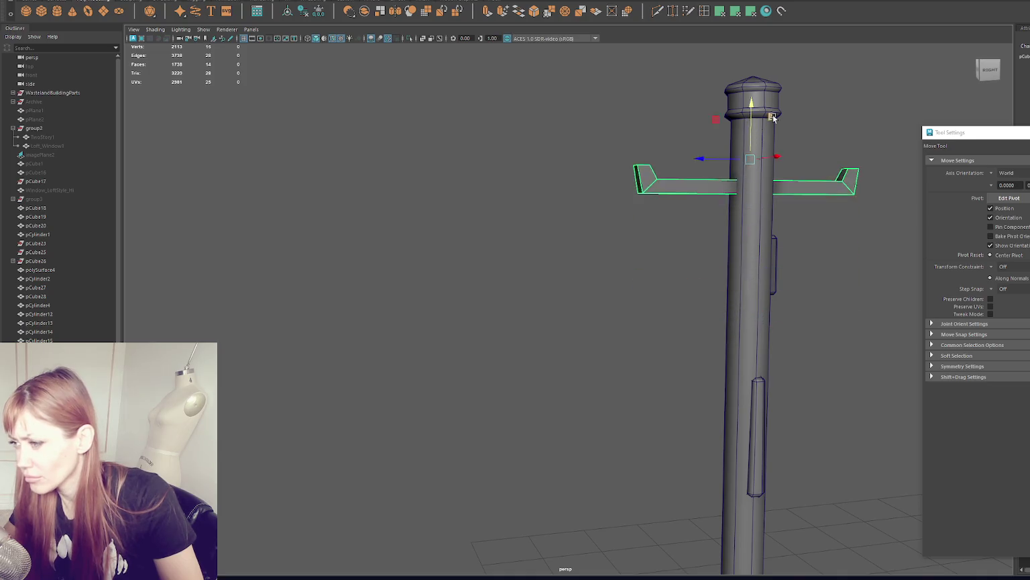
# - Make the crossarm on the first utility pole narrower
pyautogui.scroll(-3, 747, 154)
pyautogui.press('r')
pyautogui.moveTo(699, 211)
pyautogui.mouseDown()
pyautogui.moveTo(684, 213)
pyautogui.moveTo(715, 224)
pyautogui.mouseUp()
pyautogui.press('w')
pyautogui.keyDown('alt'); pyautogui.moveTo(592, 178); pyautogui.dragTo(554, 223); pyautogui.keyUp('alt')
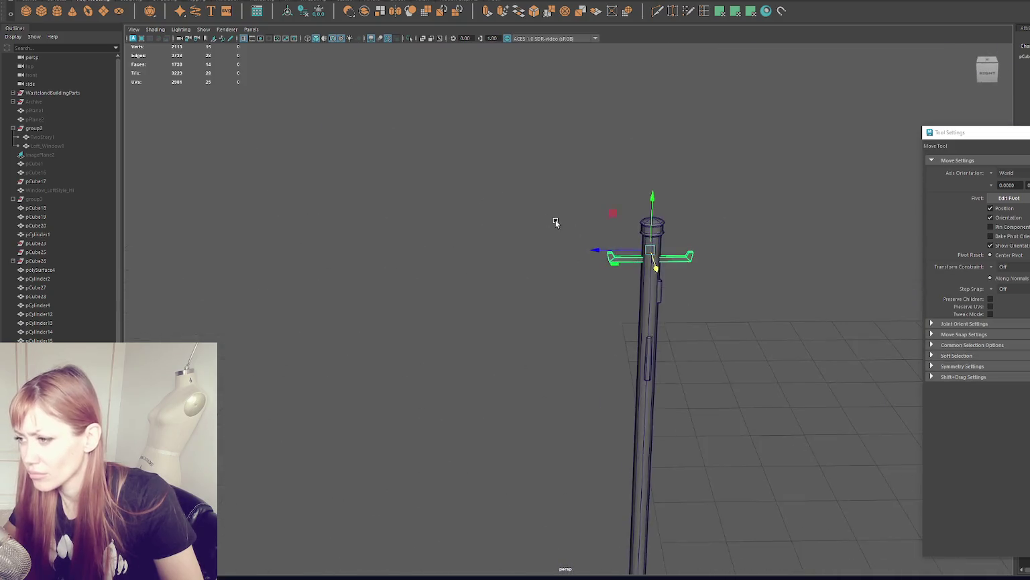
pyautogui.scroll(-5, 603, 355)
pyautogui.click(534, 210)
# - Duplicate the crossarm twice, moving the copies down the first pole
pyautogui.click(492, 246)
pyautogui.hotkey('ctrl', 'd')
pyautogui.moveTo(490, 221)
pyautogui.mouseDown()
pyautogui.moveTo(490, 257)
pyautogui.moveTo(594, 246)
pyautogui.mouseUp()
pyautogui.hotkey('ctrl', 'd')
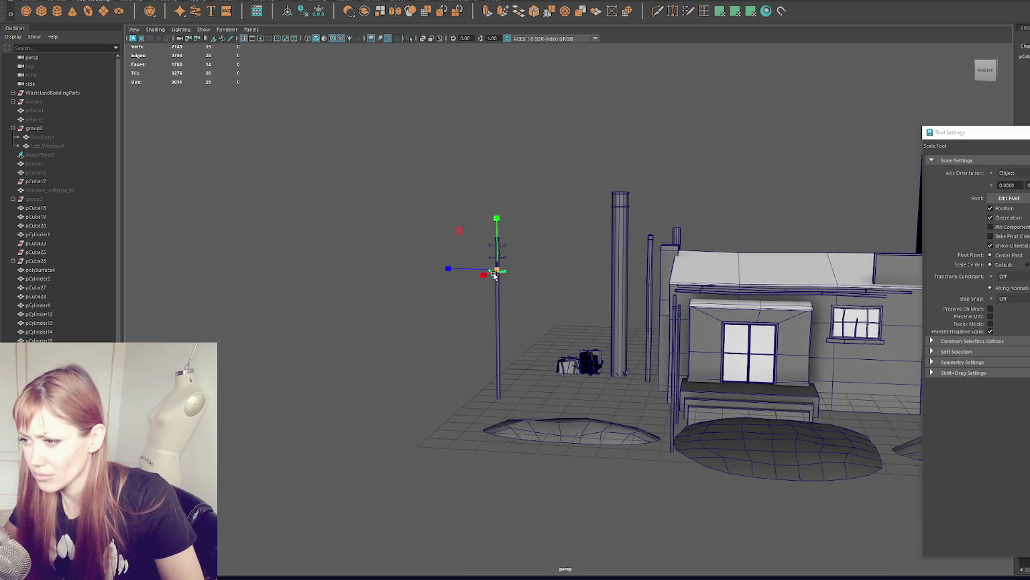
pyautogui.click(455, 224)
pyautogui.moveTo(455, 224)
pyautogui.keyDown('alt'); pyautogui.mouseDown()
pyautogui.moveTo(517, 257)
pyautogui.moveTo(550, 253)
pyautogui.mouseUp(); pyautogui.keyUp('alt')
# - Duplicate the utility pole and move the copy to the left
pyautogui.click(495, 285)
pyautogui.hotkey('ctrl', 'd')
pyautogui.moveTo(470, 284); pyautogui.dragTo(362, 284)
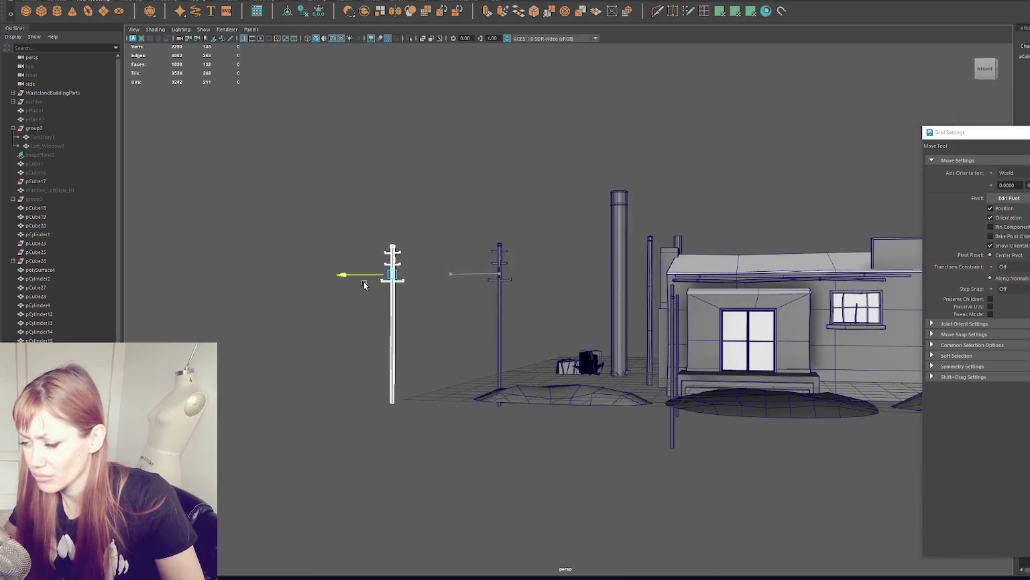
pyautogui.click(411, 282)
# - Shorten the crossarm on the new pole and tilt it slightly
pyautogui.click(398, 259)
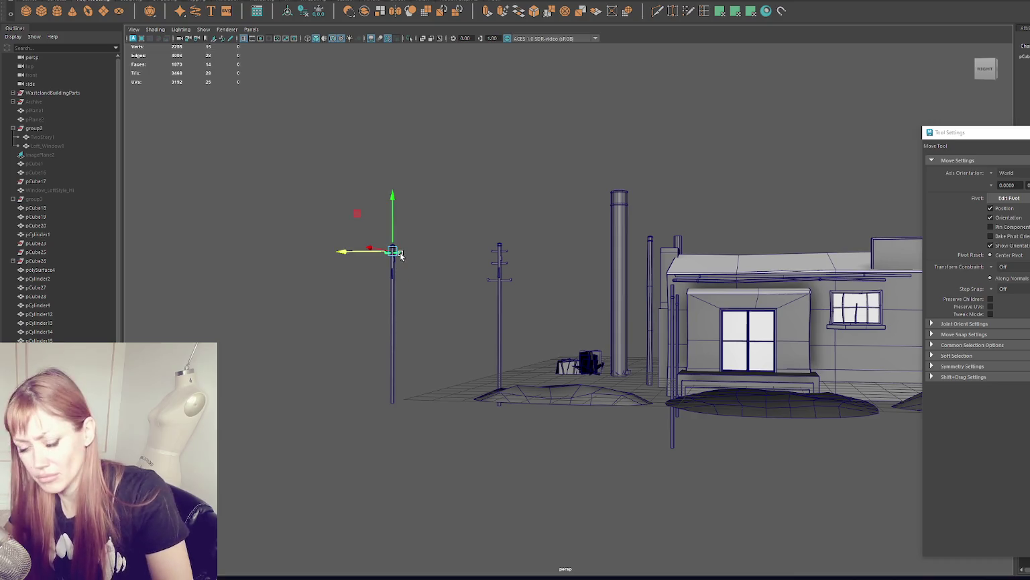
pyautogui.press('f')
pyautogui.press('e')
pyautogui.press('r')
pyautogui.moveTo(569, 273); pyautogui.dragTo(518, 276)
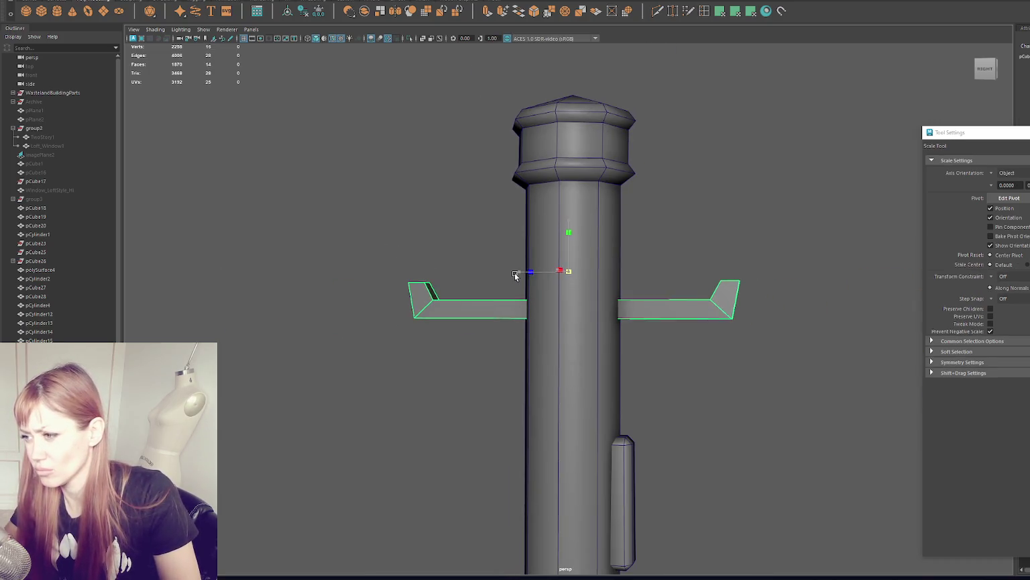
pyautogui.press('e')
pyautogui.moveTo(603, 285); pyautogui.dragTo(636, 365)
pyautogui.scroll(-5, 637, 376)
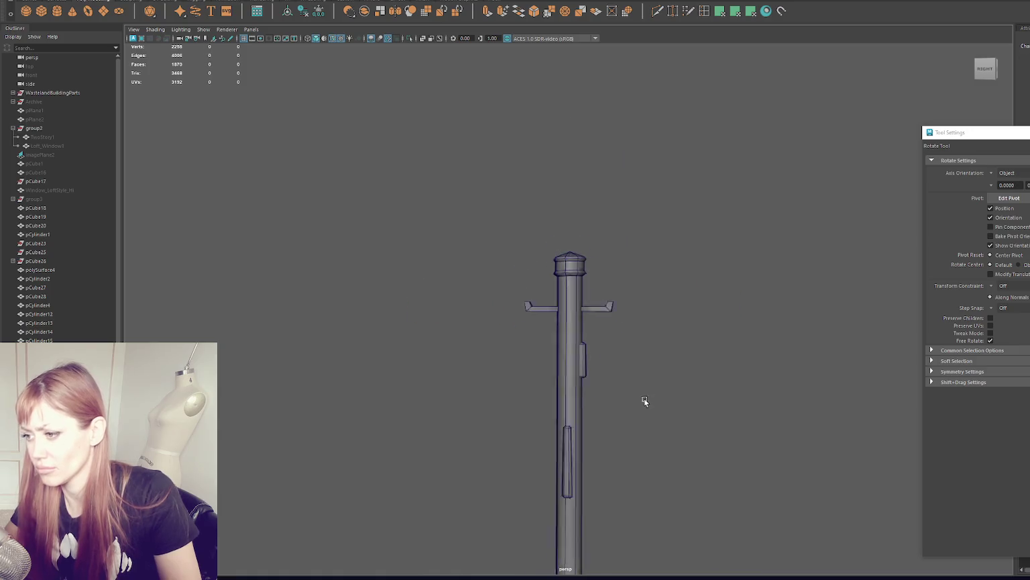
# - Duplicate the small bracket and move the copy down the new pole
pyautogui.click(581, 349)
pyautogui.press('r')
pyautogui.press('w')
pyautogui.hotkey('ctrl', 'd')
pyautogui.moveTo(578, 349); pyautogui.dragTo(570, 433)
pyautogui.hotkey('ctrl', 'd')
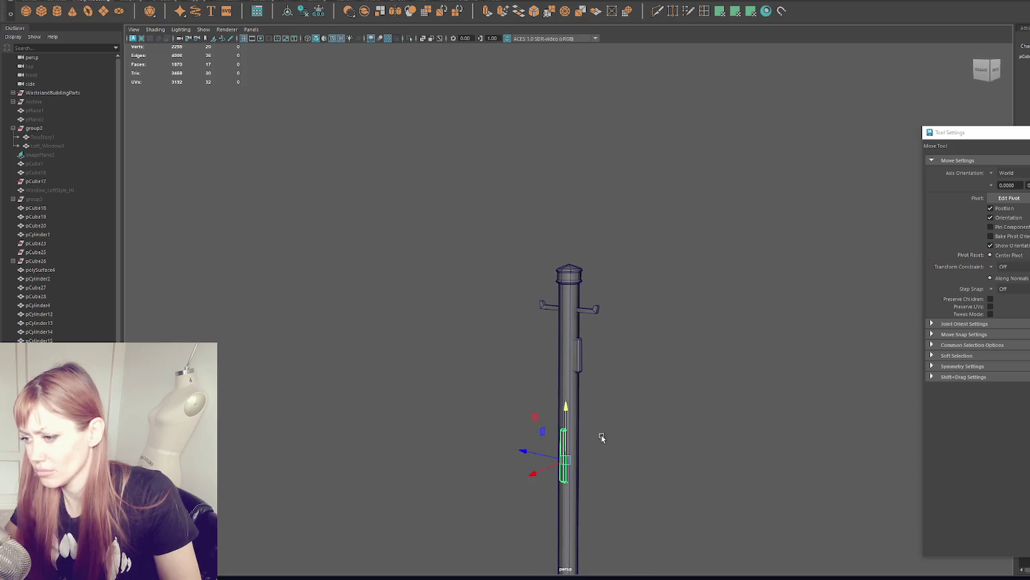
# - Rotate the bracket around the new pole
pyautogui.scroll(2, 605, 359)
pyautogui.scroll(3, 601, 342)
pyautogui.press('e')
pyautogui.moveTo(595, 322); pyautogui.dragTo(649, 328)
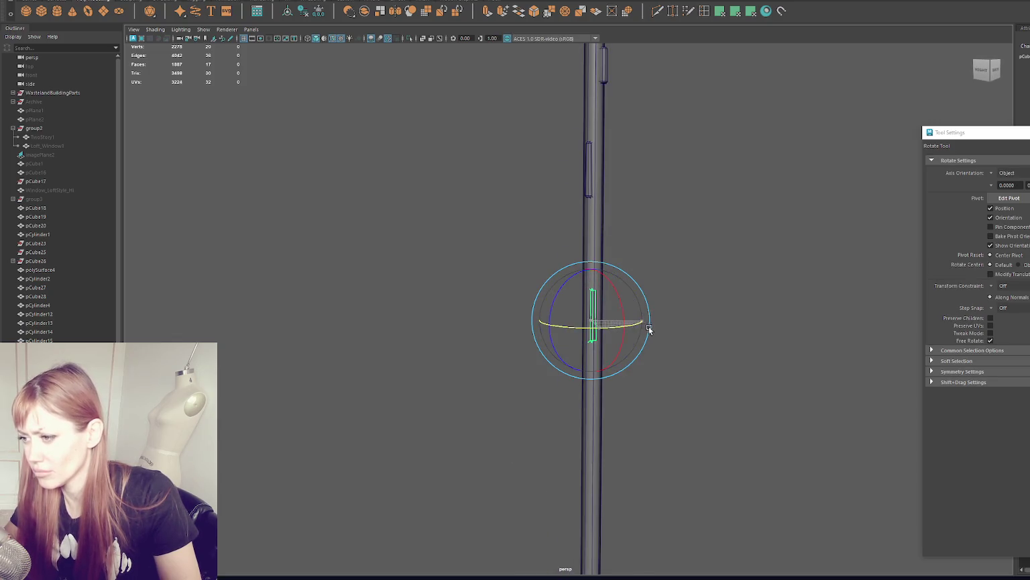
pyautogui.press('w')
pyautogui.press('r')
# - Move a bracket lower down the left pole, well below its top crossarm
pyautogui.moveTo(570, 315)
pyautogui.keyDown('alt'); pyautogui.mouseDown()
pyautogui.moveTo(600, 314)
pyautogui.moveTo(616, 335)
pyautogui.moveTo(626, 311)
pyautogui.mouseUp(); pyautogui.keyUp('alt')
pyautogui.press('e')
pyautogui.press('w')
pyautogui.scroll(-5, 746, 302)
pyautogui.scroll(-3, 725, 302)
pyautogui.scroll(3, 725, 302)
pyautogui.scroll(3, 718, 299)
pyautogui.click(571, 172)
pyautogui.moveTo(567, 144); pyautogui.dragTo(568, 393)
pyautogui.press('r')
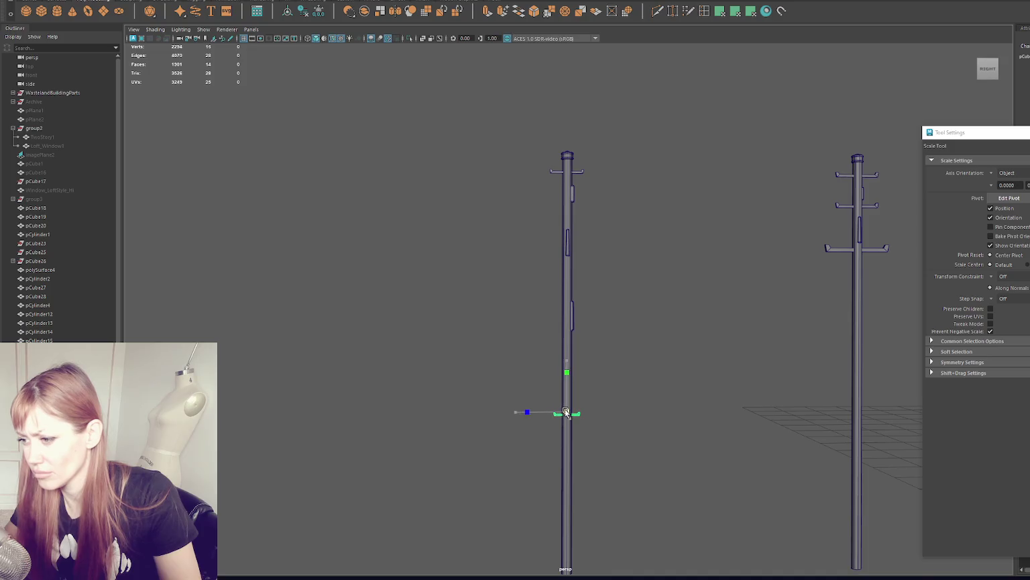
pyautogui.scroll(-4, 631, 320)
# - Combine all pieces of the left pole into one object with Mesh > Combine
pyautogui.moveTo(638, 198)
pyautogui.mouseDown()
pyautogui.moveTo(502, 386)
pyautogui.moveTo(502, 441)
pyautogui.mouseUp()
pyautogui.click(164, 11)
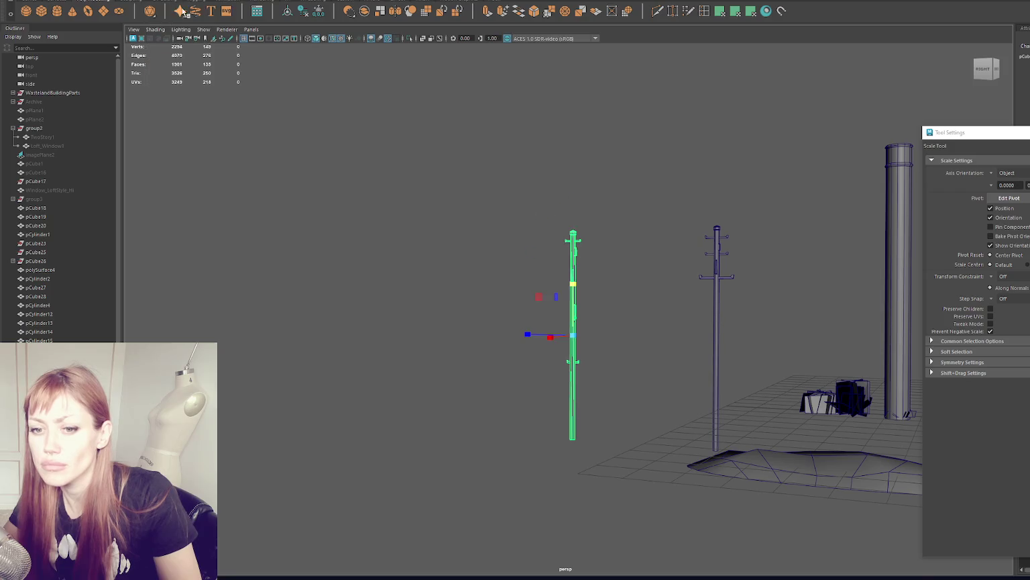
pyautogui.click(676, 188)
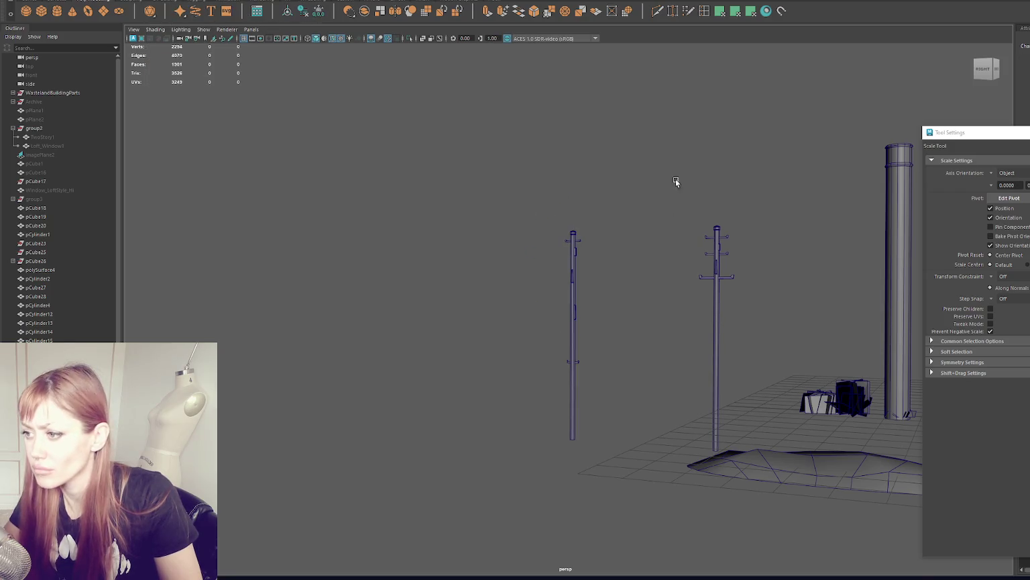
# - Combine the right pole's pieces into a single object with Mesh > Combine
pyautogui.click(717, 322)
pyautogui.click(150, 11)
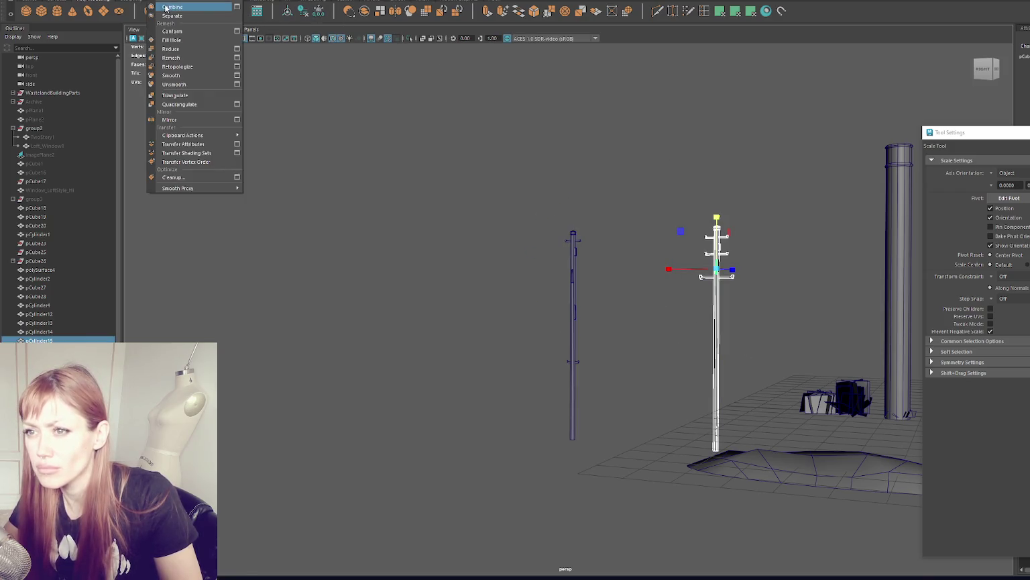
pyautogui.click(188, 7)
pyautogui.click(391, 271)
pyautogui.keyDown('alt'); pyautogui.moveTo(391, 272); pyautogui.dragTo(508, 290); pyautogui.keyUp('alt')
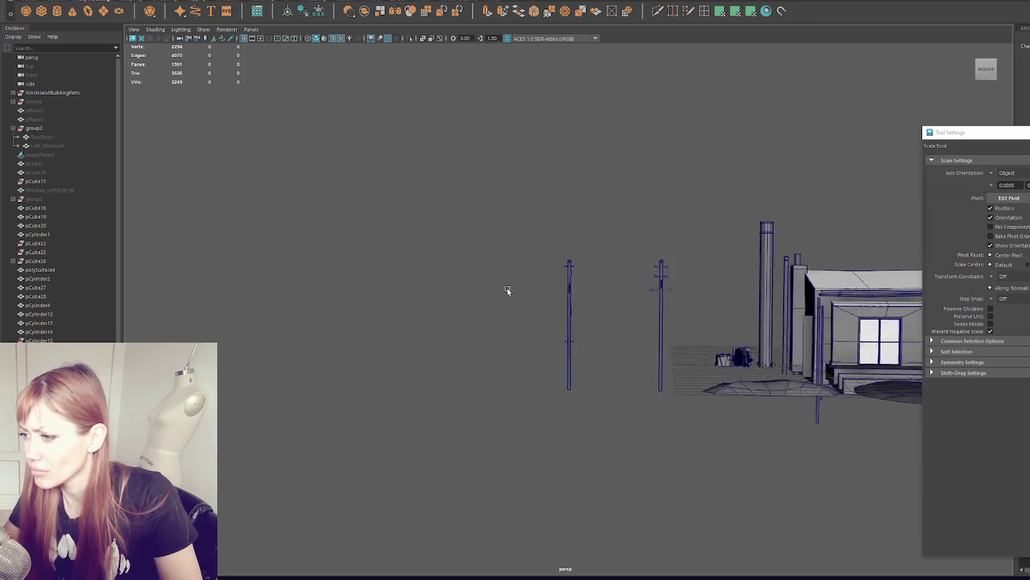
pyautogui.keyDown('alt'); pyautogui.moveTo(508, 289); pyautogui.dragTo(382, 276, button='middle'); pyautogui.keyUp('alt')
pyautogui.keyDown('alt'); pyautogui.moveTo(381, 276); pyautogui.dragTo(555, 368, button='right'); pyautogui.keyUp('alt')
# - Check the two drainpipes in wireframe and shaded display, then zoom out to frame both poles and the building
pyautogui.click(666, 374)
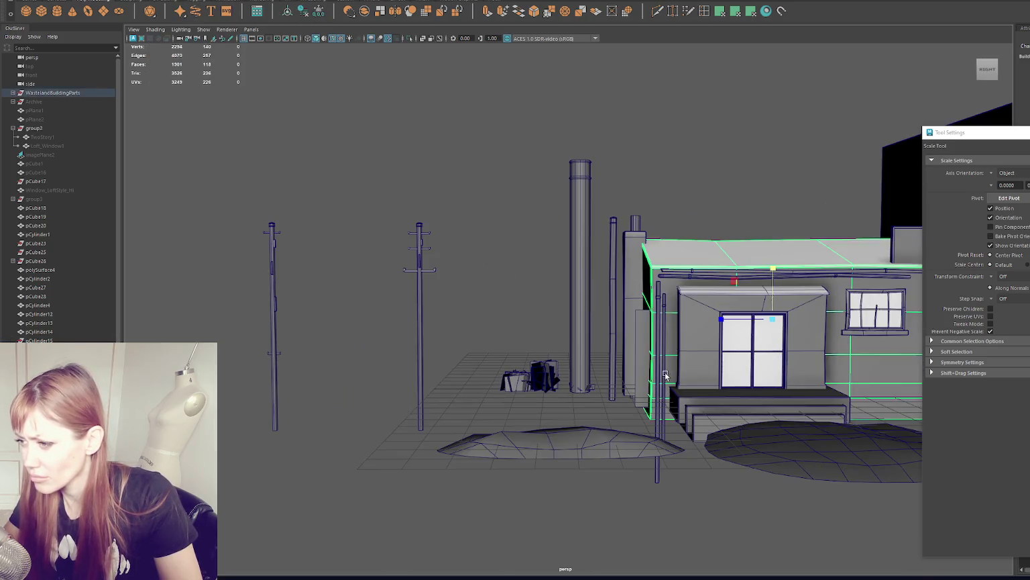
pyautogui.click(663, 373)
pyautogui.keyDown('shift'); pyautogui.click(655, 422); pyautogui.keyUp('shift')
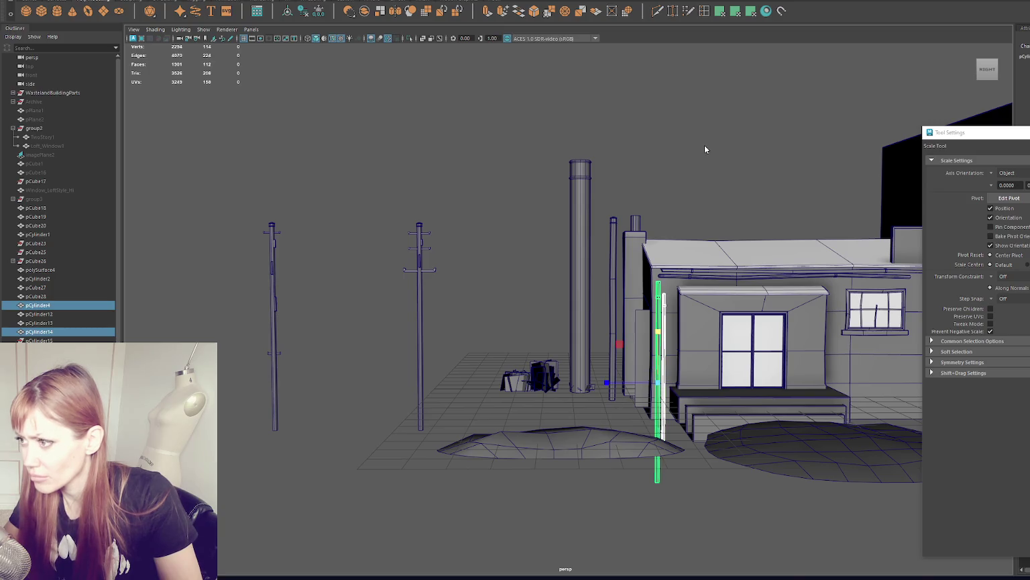
pyautogui.press('4')
pyautogui.press('w')
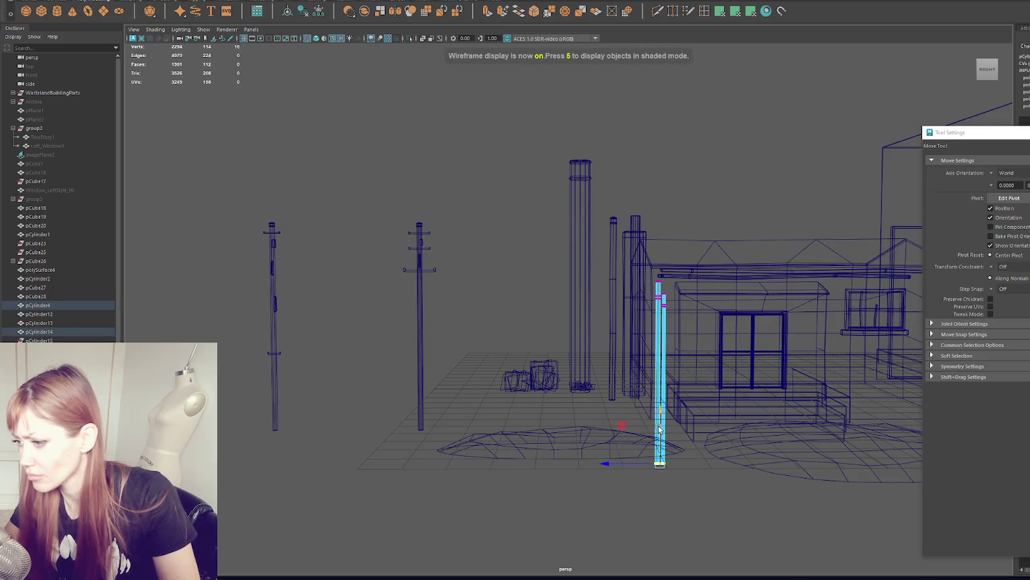
pyautogui.press('5')
pyautogui.click(703, 145)
pyautogui.moveTo(703, 143)
pyautogui.keyDown('alt'); pyautogui.mouseDown(button='right')
pyautogui.moveTo(651, 166)
pyautogui.moveTo(448, 205)
pyautogui.mouseUp(button='right'); pyautogui.keyUp('alt')
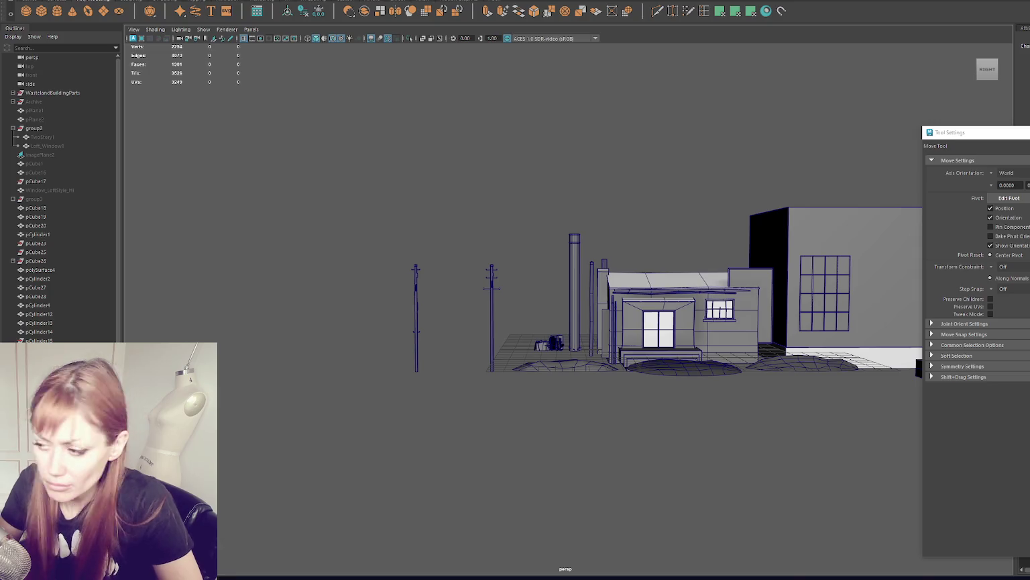
pyautogui.keyDown('alt'); pyautogui.moveTo(587, 305); pyautogui.dragTo(494, 328, button='middle'); pyautogui.keyUp('alt')
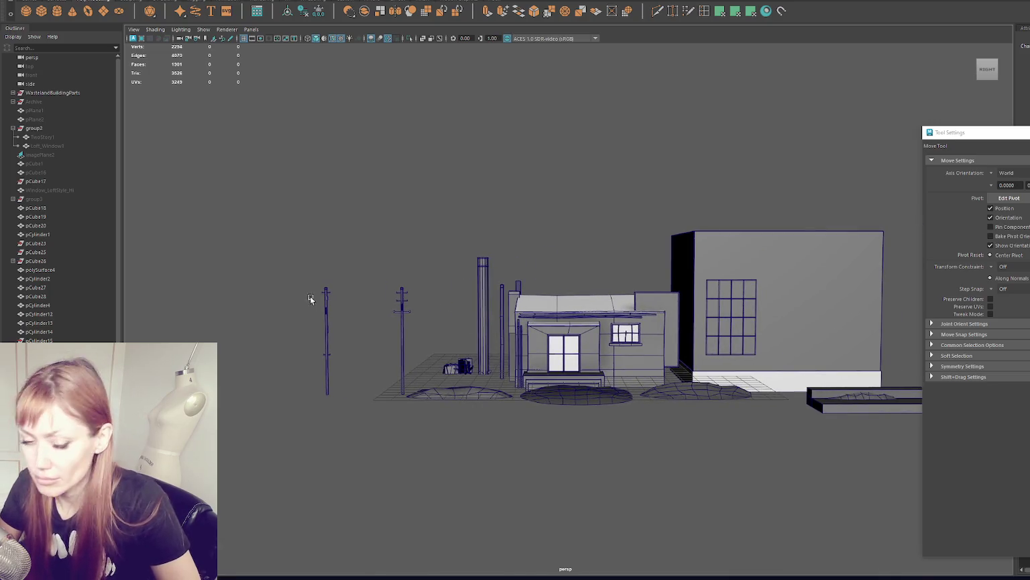
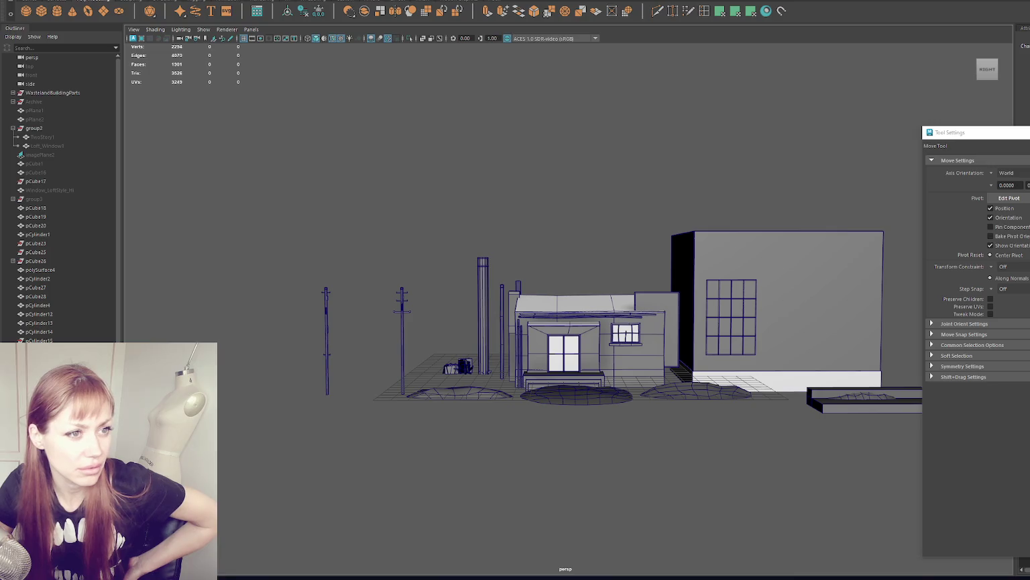
# - Bring up the rusty corrugated-metal building reference photo in Chrome and view it enlarged
pyautogui.click(153, 571)
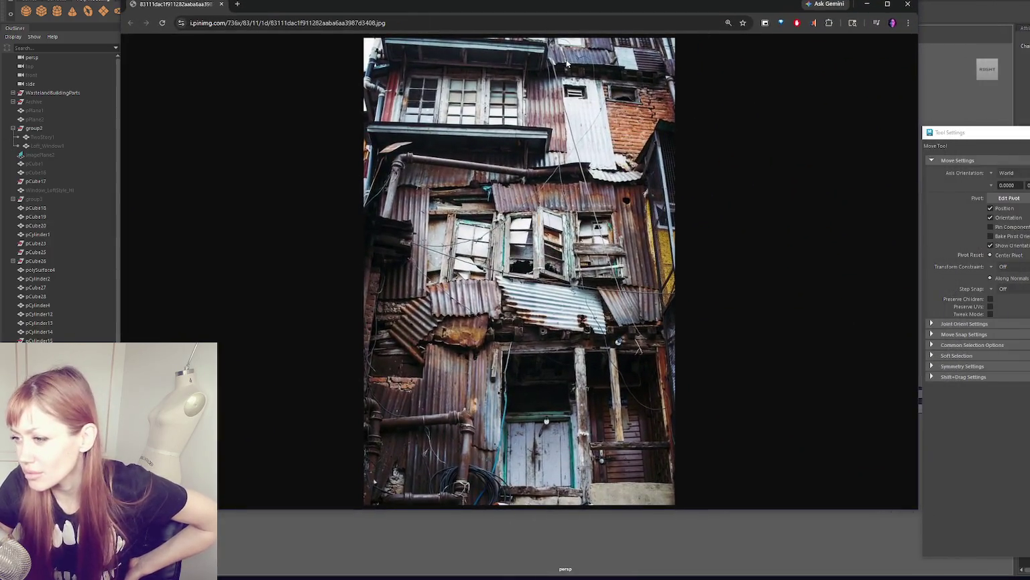
pyautogui.click(888, 6)
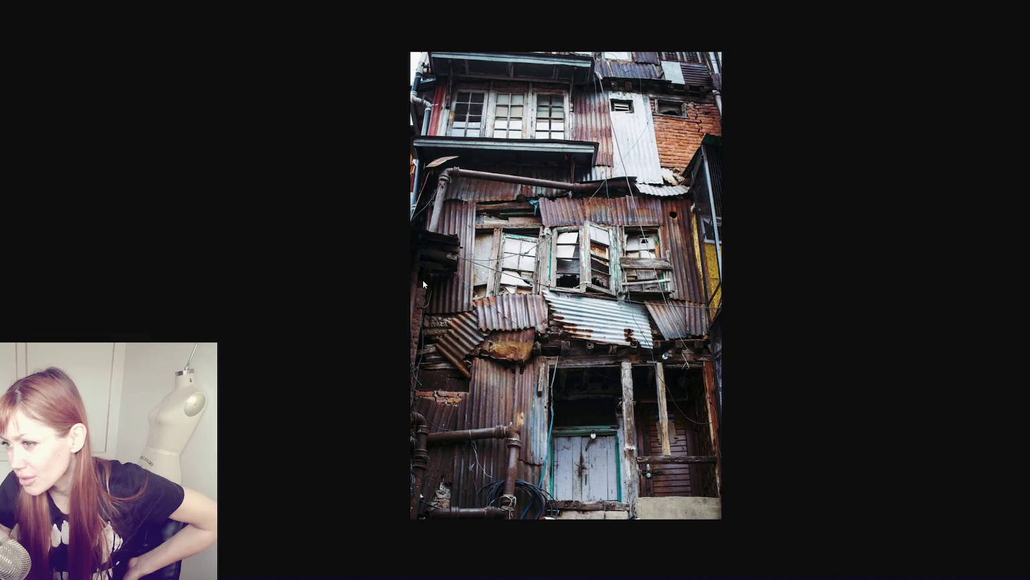
pyautogui.press('Escape')
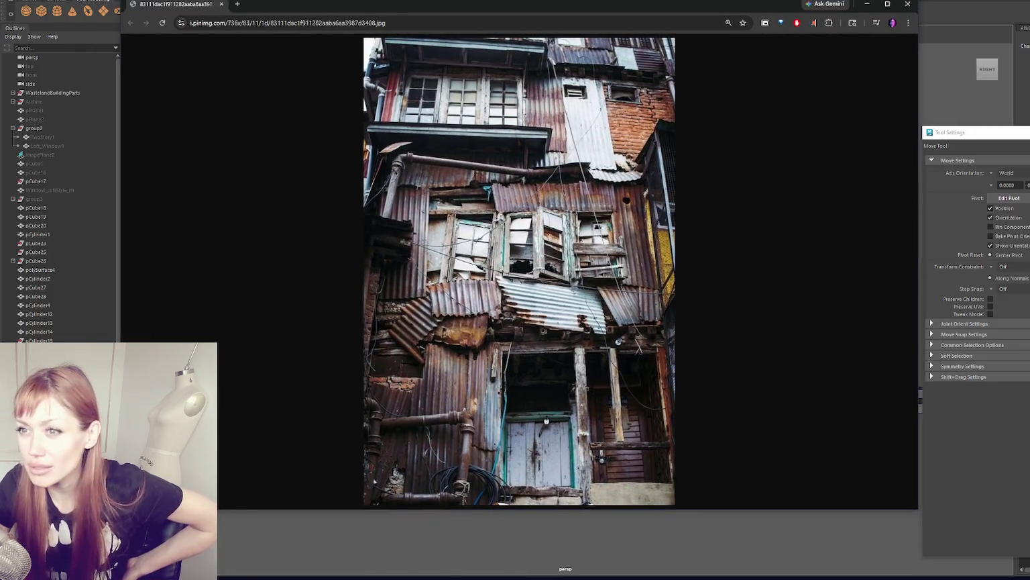
# - Switch from the reference photo back to the Maya shack scene
pyautogui.hotkey('alt', 'Tab')
pyautogui.hotkey('alt', 'Tab')
pyautogui.hotkey('alt', 'Tab')
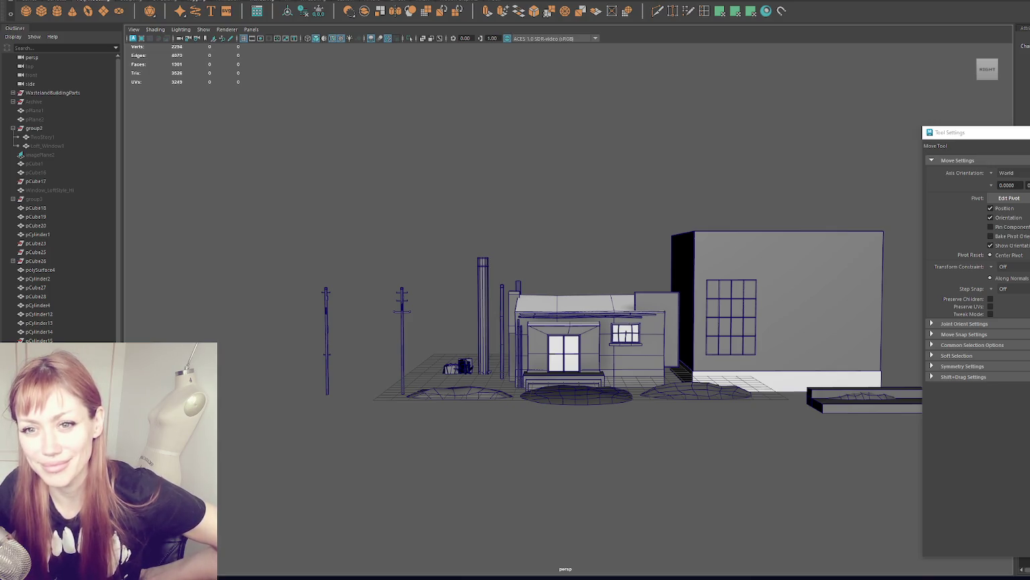
pyautogui.scroll(3, 449, 379)
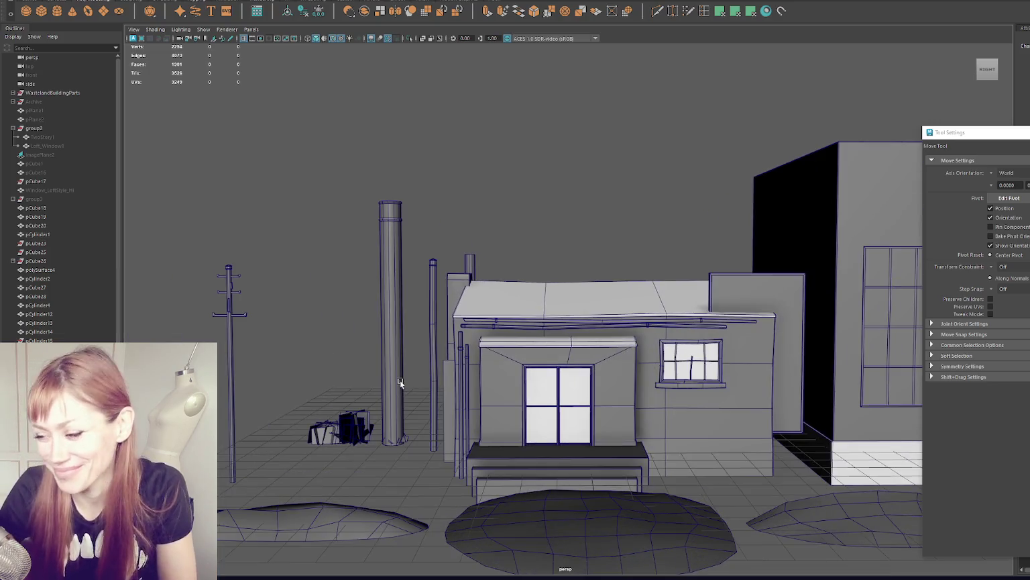
# - Select the shack's front wall piece and move it far left of the utility poles
pyautogui.scroll(2, 400, 380)
pyautogui.click(438, 325)
pyautogui.scroll(-2, 527, 315)
pyautogui.click(527, 315)
pyautogui.scroll(-2, 526, 315)
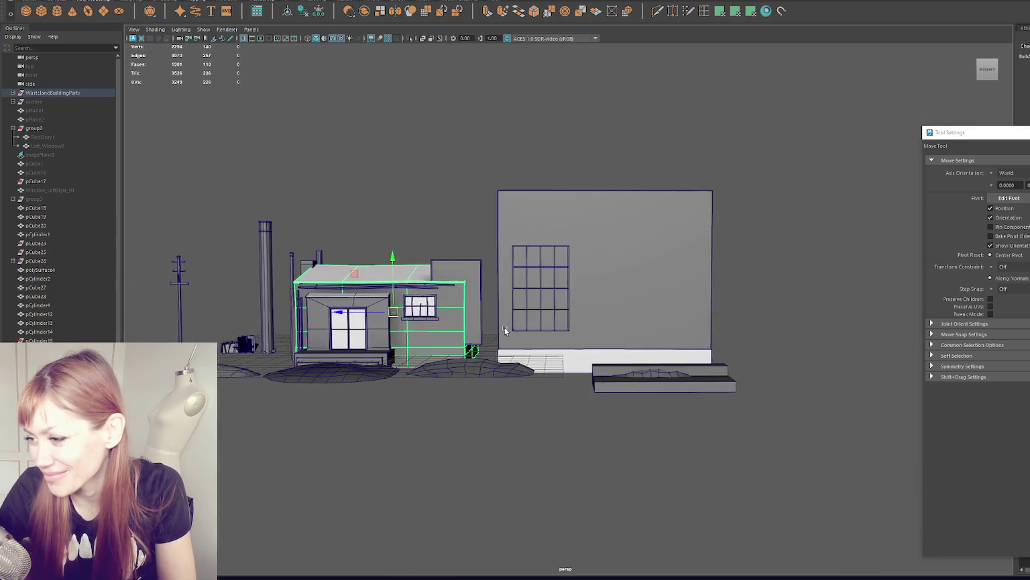
pyautogui.keyDown('alt'); pyautogui.moveTo(362, 334); pyautogui.dragTo(577, 335, button='middle'); pyautogui.keyUp('alt')
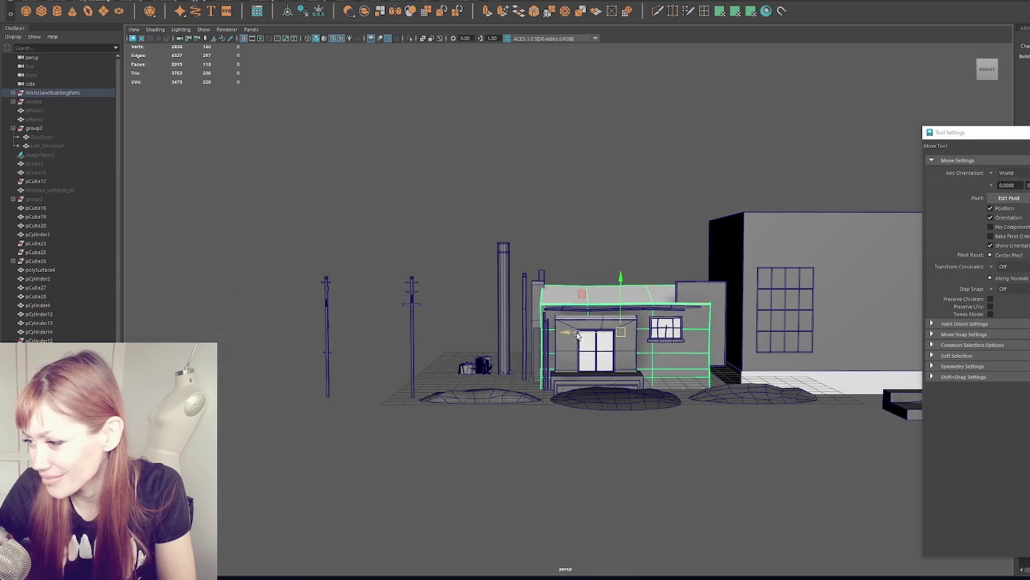
pyautogui.moveTo(577, 335)
pyautogui.mouseDown()
pyautogui.moveTo(193, 329)
pyautogui.moveTo(402, 184)
pyautogui.mouseUp()
# - Pull the block's right-end vertex columns inward and squash its top vertices into a roughly cubic box
pyautogui.moveTo(402, 180); pyautogui.dragTo(349, 179, button='right')
pyautogui.moveTo(431, 193); pyautogui.dragTo(538, 452)
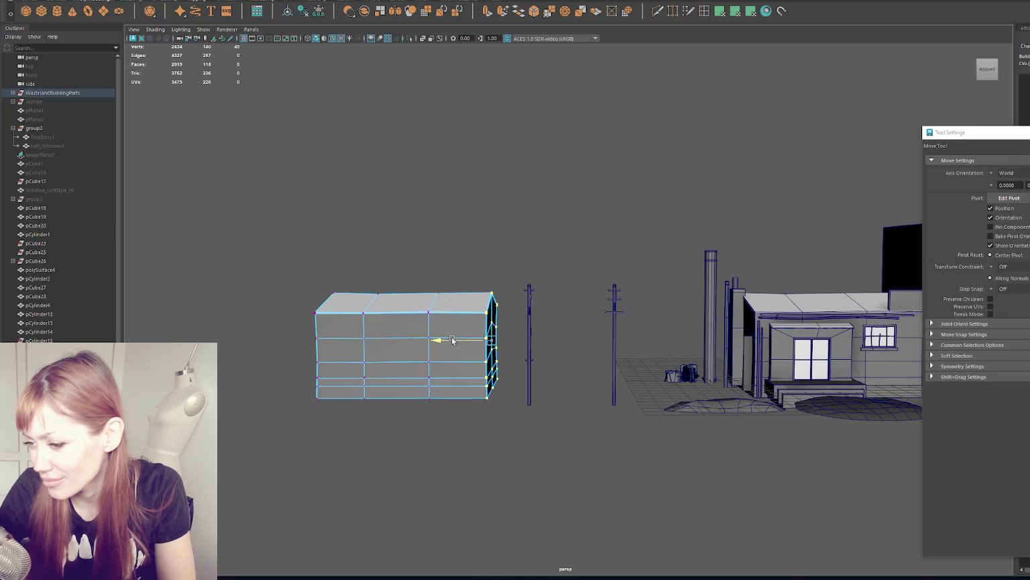
pyautogui.moveTo(452, 341); pyautogui.dragTo(432, 341)
pyautogui.moveTo(499, 263)
pyautogui.keyDown('alt'); pyautogui.mouseDown()
pyautogui.moveTo(513, 258)
pyautogui.moveTo(410, 419)
pyautogui.mouseUp(); pyautogui.keyUp('alt')
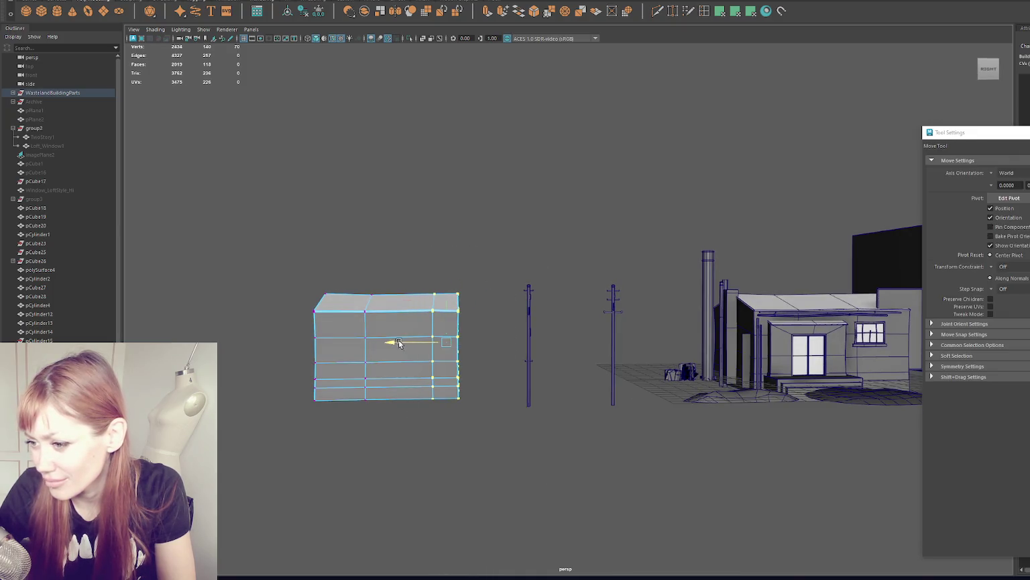
pyautogui.moveTo(399, 342); pyautogui.dragTo(366, 343)
pyautogui.moveTo(253, 202); pyautogui.dragTo(479, 329)
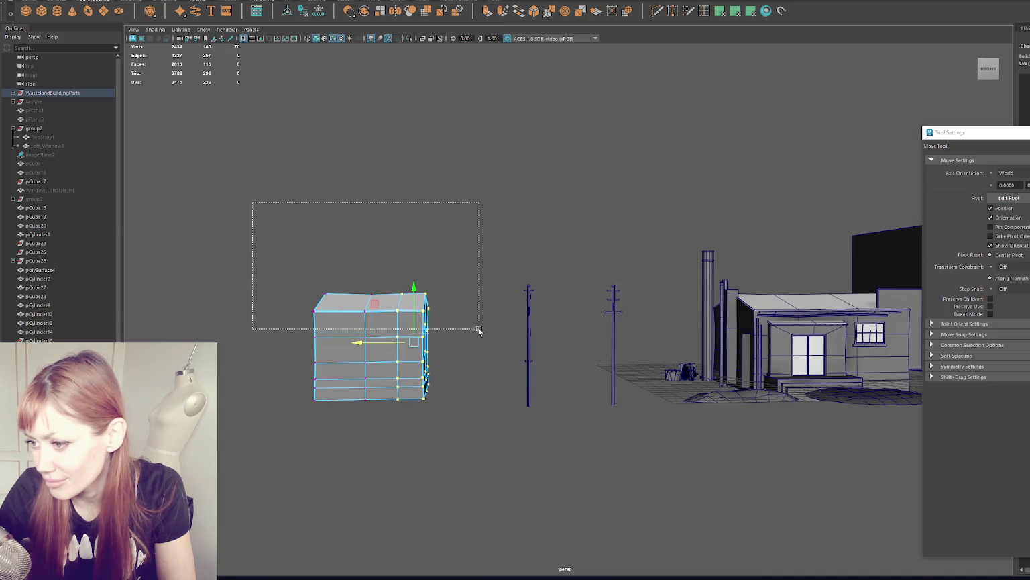
pyautogui.press('r')
pyautogui.moveTo(375, 258)
pyautogui.mouseDown()
pyautogui.moveTo(358, 285)
pyautogui.moveTo(461, 196)
pyautogui.moveTo(502, 224)
pyautogui.moveTo(532, 277)
pyautogui.mouseUp()
pyautogui.moveTo(482, 232); pyautogui.dragTo(483, 210, button='right')
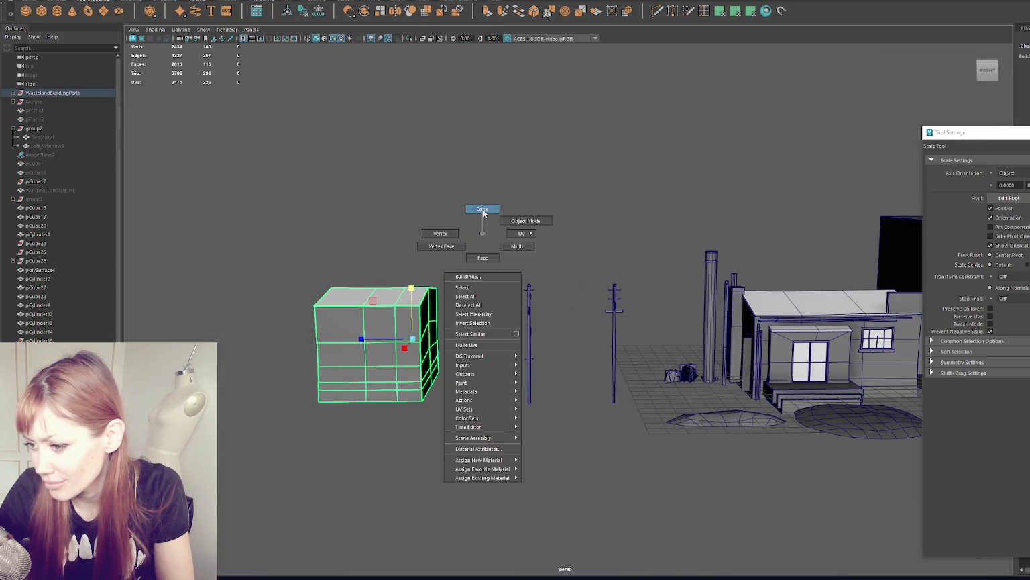
# - Delete an edge loop on the box and shift another horizontal loop to warp the wall
pyautogui.press('q')
pyautogui.doubleClick(406, 363)
pyautogui.hotkey('ctrl', 'Delete')
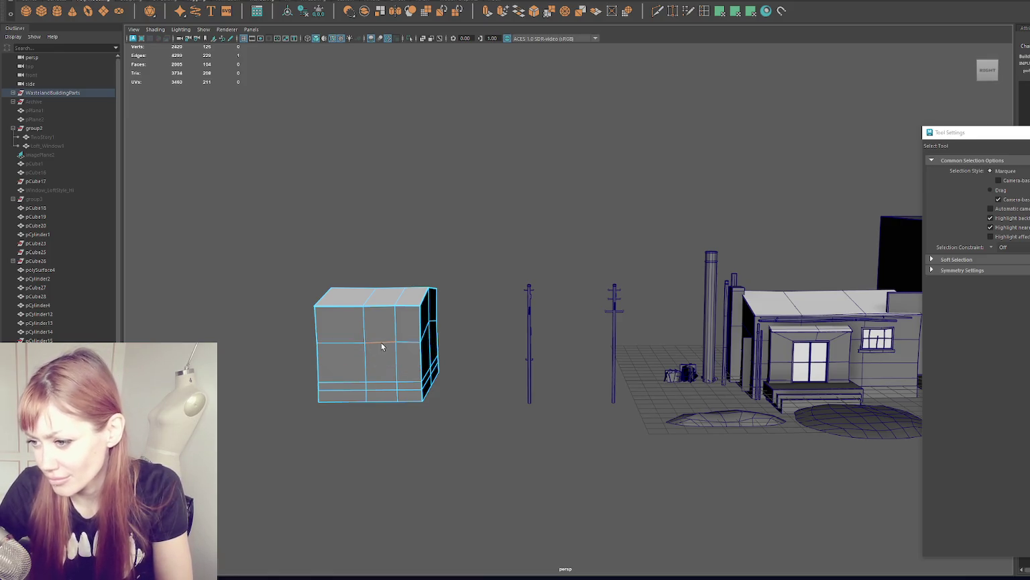
pyautogui.doubleClick(381, 344)
pyautogui.press('w')
pyautogui.moveTo(380, 309); pyautogui.dragTo(380, 318)
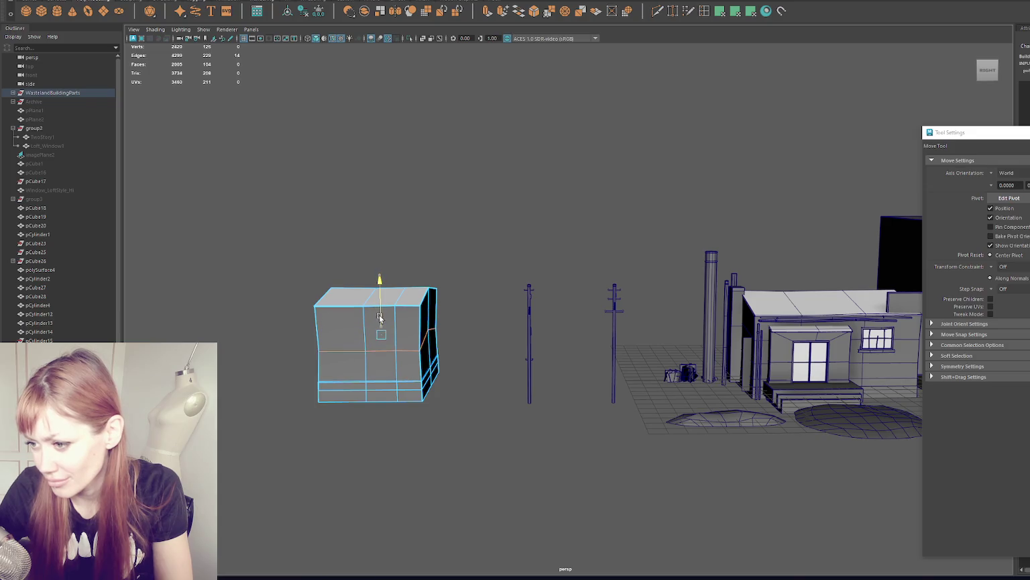
pyautogui.press('F8')
# - Select the annex box's bottom row of vertices
pyautogui.keyDown('alt'); pyautogui.moveTo(604, 177); pyautogui.dragTo(480, 233); pyautogui.keyUp('alt')
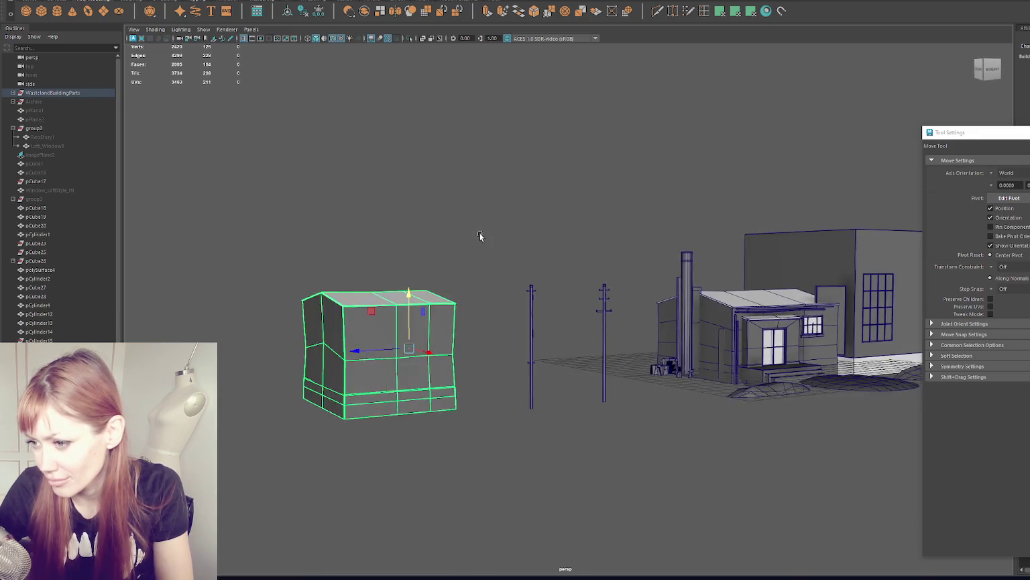
pyautogui.click(483, 161)
pyautogui.moveTo(483, 161)
pyautogui.keyDown('alt'); pyautogui.mouseDown()
pyautogui.moveTo(373, 174)
pyautogui.moveTo(522, 190)
pyautogui.moveTo(518, 166)
pyautogui.moveTo(563, 159)
pyautogui.moveTo(546, 161)
pyautogui.moveTo(540, 175)
pyautogui.mouseUp(); pyautogui.keyUp('alt')
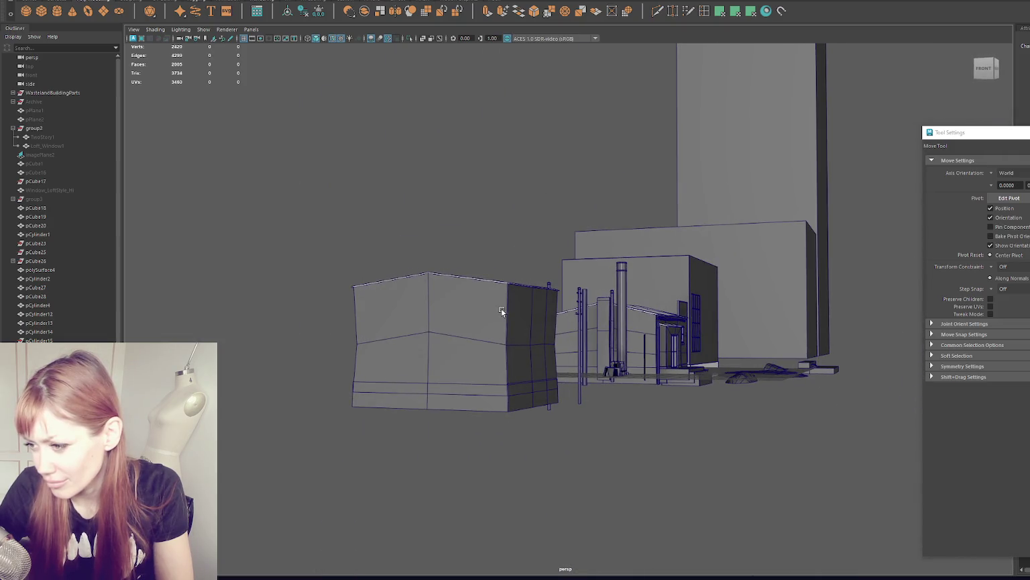
pyautogui.click(501, 309)
pyautogui.keyDown('alt'); pyautogui.moveTo(457, 194); pyautogui.dragTo(484, 200); pyautogui.keyUp('alt')
pyautogui.press('F9')
pyautogui.moveTo(480, 338); pyautogui.dragTo(301, 440)
pyautogui.press('r')
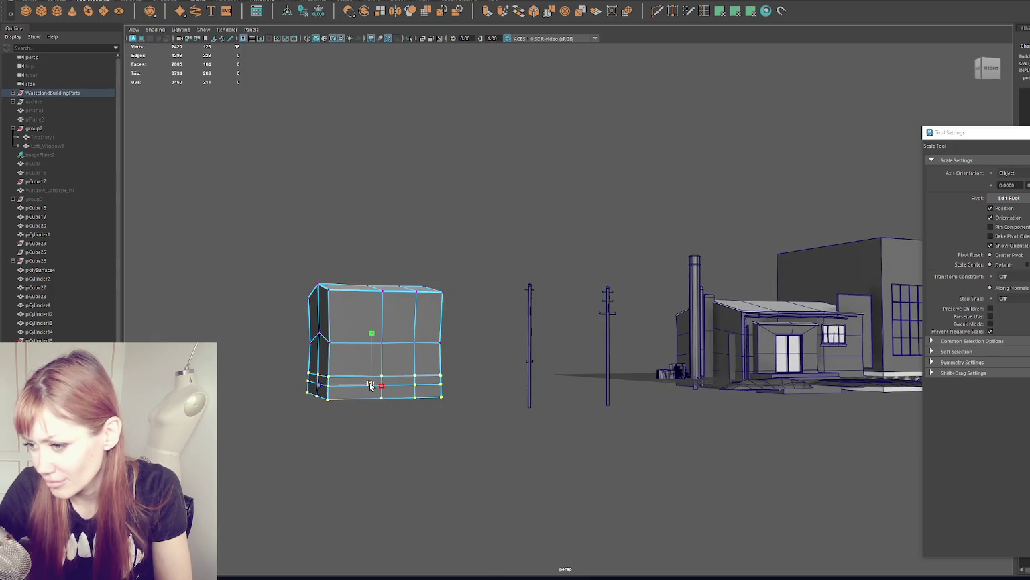
# - Scale the bottom vertices in a flat wireframe front view to form a base strip
pyautogui.moveTo(372, 383)
pyautogui.keyDown('alt'); pyautogui.mouseDown()
pyautogui.moveTo(458, 338)
pyautogui.moveTo(437, 362)
pyautogui.moveTo(460, 356)
pyautogui.moveTo(243, 381)
pyautogui.mouseUp(); pyautogui.keyUp('alt')
pyautogui.press('q')
pyautogui.press('4')
pyautogui.press('r')
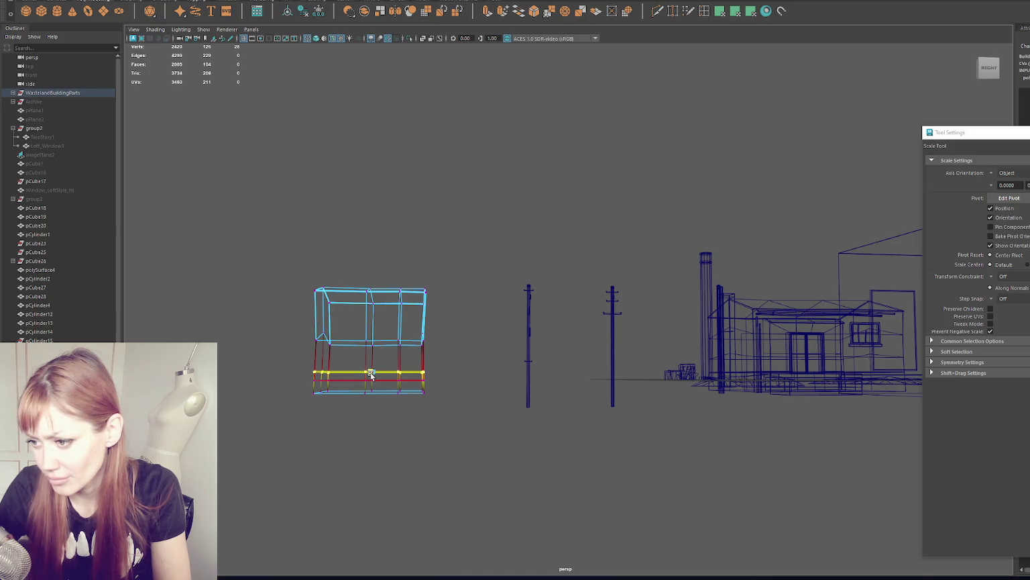
pyautogui.press('6')
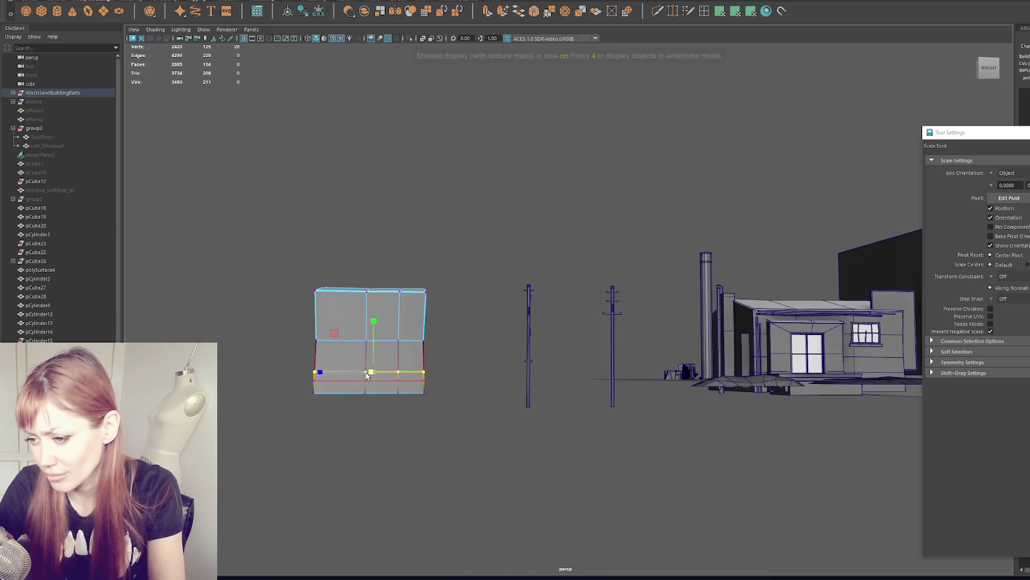
pyautogui.press('q')
pyautogui.click(453, 351)
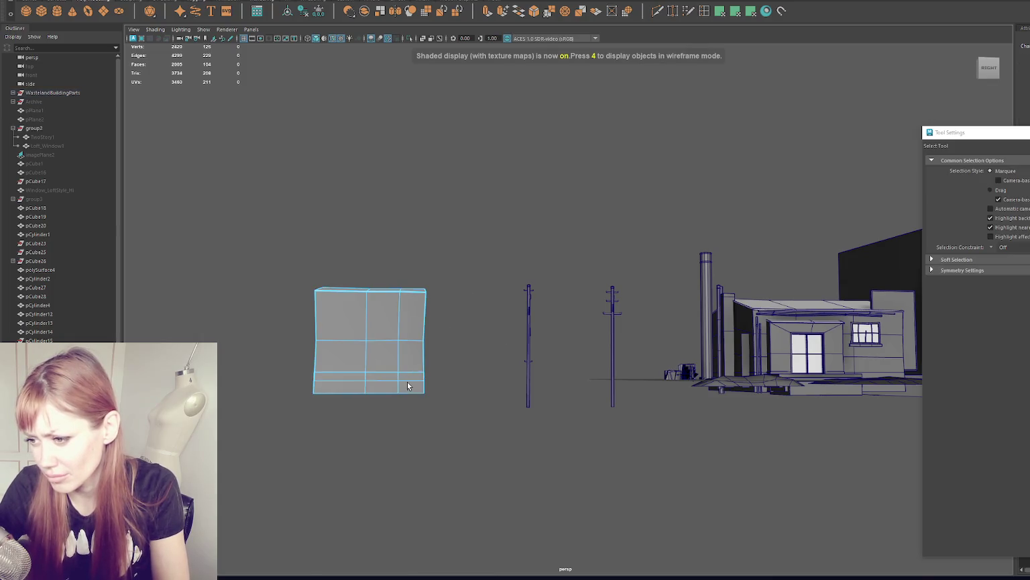
# - Frame the box and raise its lower edge loop, separating a distinct base band
pyautogui.moveTo(407, 380)
pyautogui.mouseDown(button='right')
pyautogui.moveTo(449, 341)
pyautogui.moveTo(393, 335)
pyautogui.mouseUp(button='right')
pyautogui.click(394, 335)
pyautogui.press('f')
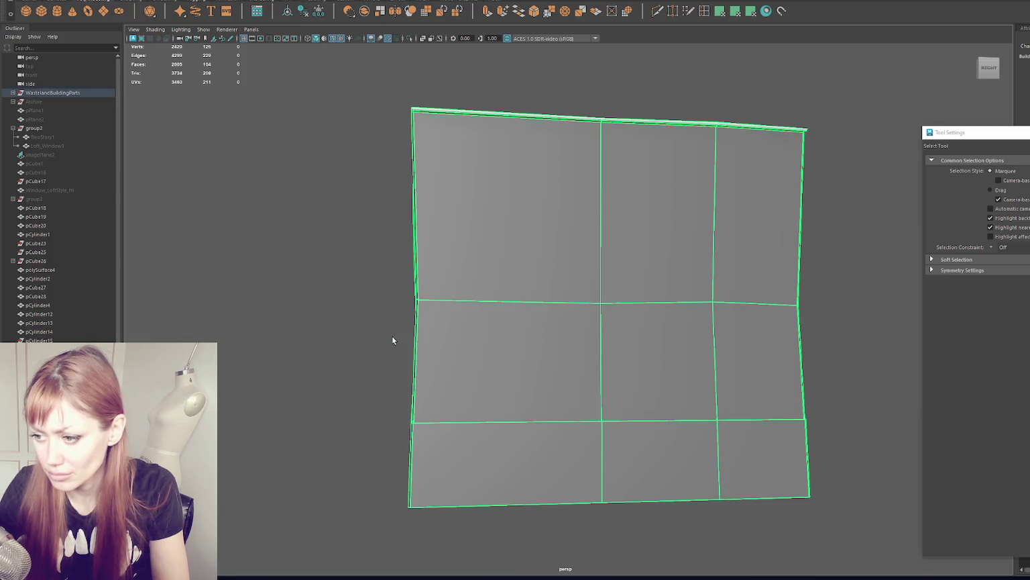
pyautogui.press('[')
pyautogui.press('f')
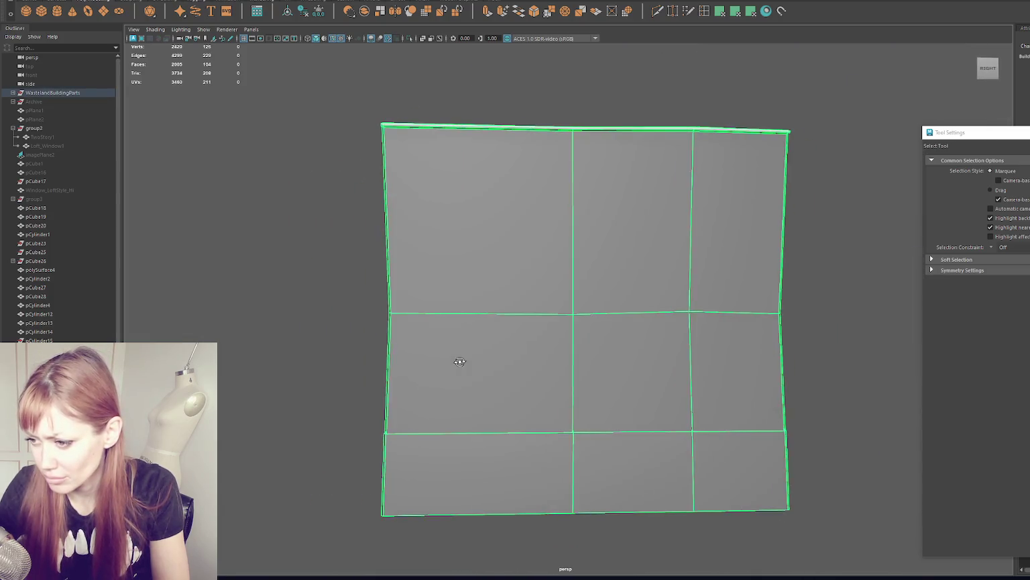
pyautogui.moveTo(264, 306); pyautogui.dragTo(200, 293, button='right')
pyautogui.press('4')
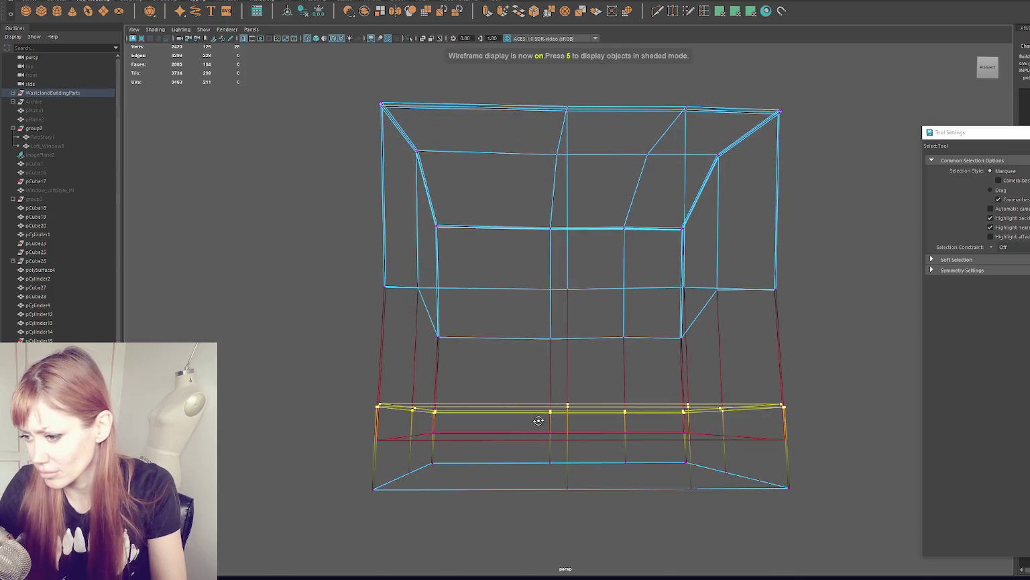
pyautogui.doubleClick(734, 435)
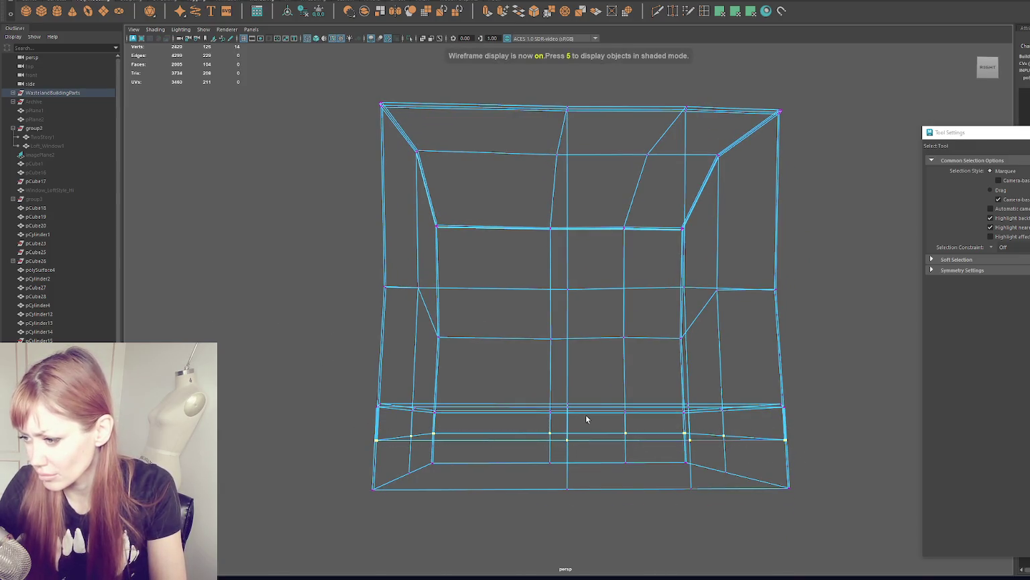
pyautogui.press('w')
pyautogui.moveTo(566, 403); pyautogui.dragTo(567, 365)
pyautogui.press('5')
# - Pull the upper wall edges back down to rejoin the bottom band and close the gap
pyautogui.keyDown('alt'); pyautogui.moveTo(805, 342); pyautogui.dragTo(705, 314, button='middle'); pyautogui.keyUp('alt')
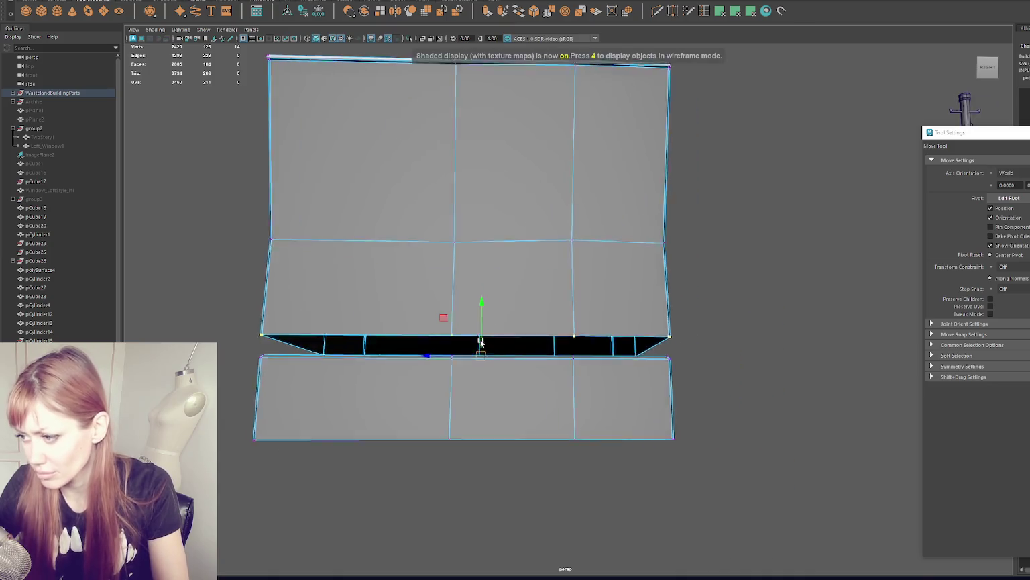
pyautogui.press('q')
pyautogui.press('F8')
pyautogui.moveTo(641, 357)
pyautogui.mouseDown(button='right')
pyautogui.moveTo(717, 306)
pyautogui.moveTo(723, 273)
pyautogui.mouseUp(button='right')
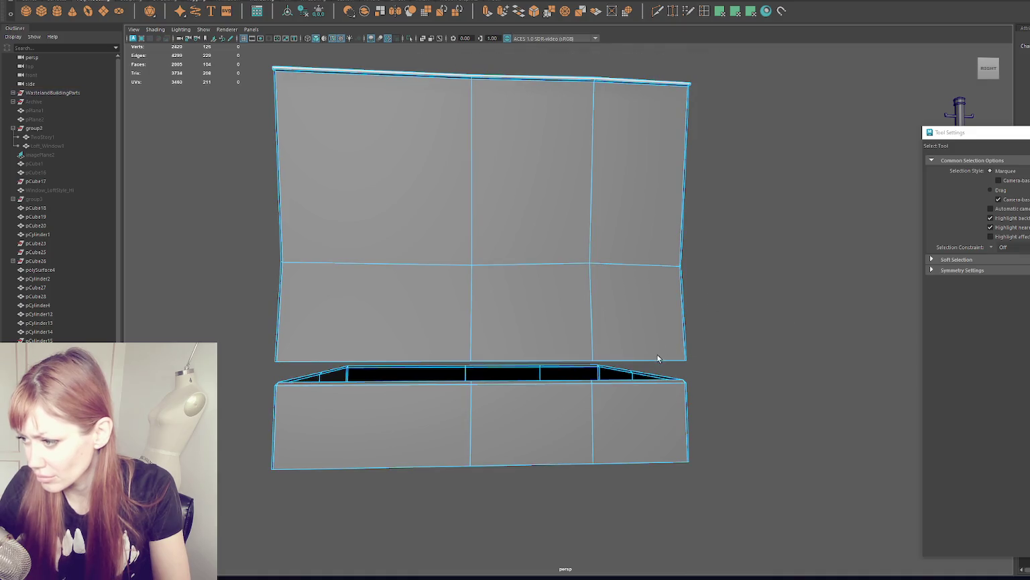
pyautogui.moveTo(653, 359)
pyautogui.keyDown('alt'); pyautogui.mouseDown()
pyautogui.moveTo(607, 439)
pyautogui.moveTo(587, 436)
pyautogui.mouseUp(); pyautogui.keyUp('alt')
pyautogui.scroll(5, 588, 436)
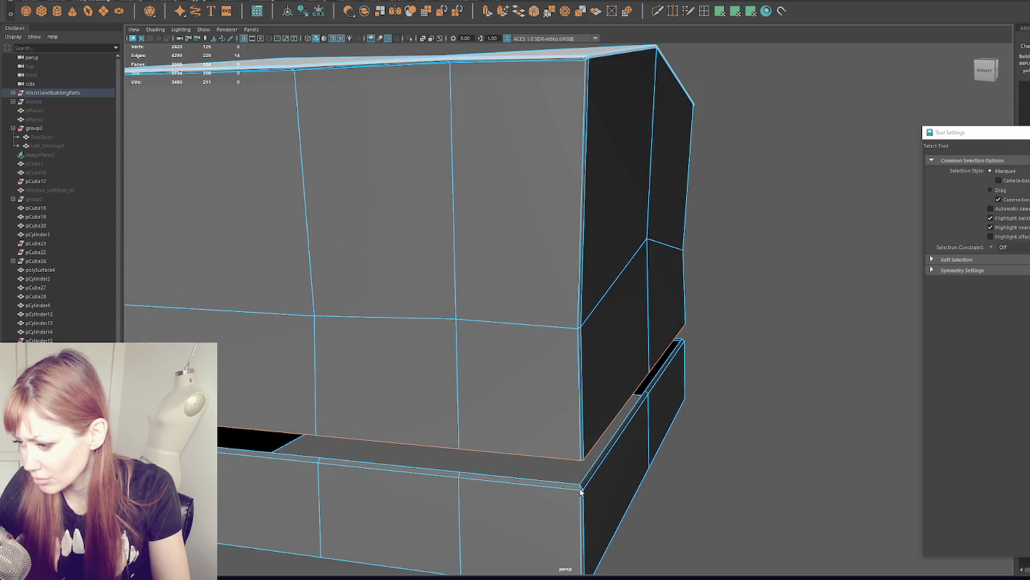
pyautogui.scroll(-5, 581, 492)
pyautogui.press('w')
pyautogui.moveTo(490, 315)
pyautogui.mouseDown()
pyautogui.moveTo(463, 402)
pyautogui.moveTo(279, 407)
pyautogui.mouseUp()
pyautogui.press('r')
pyautogui.scroll(-3, 275, 406)
pyautogui.scroll(-5, 264, 296)
pyautogui.click(377, 195)
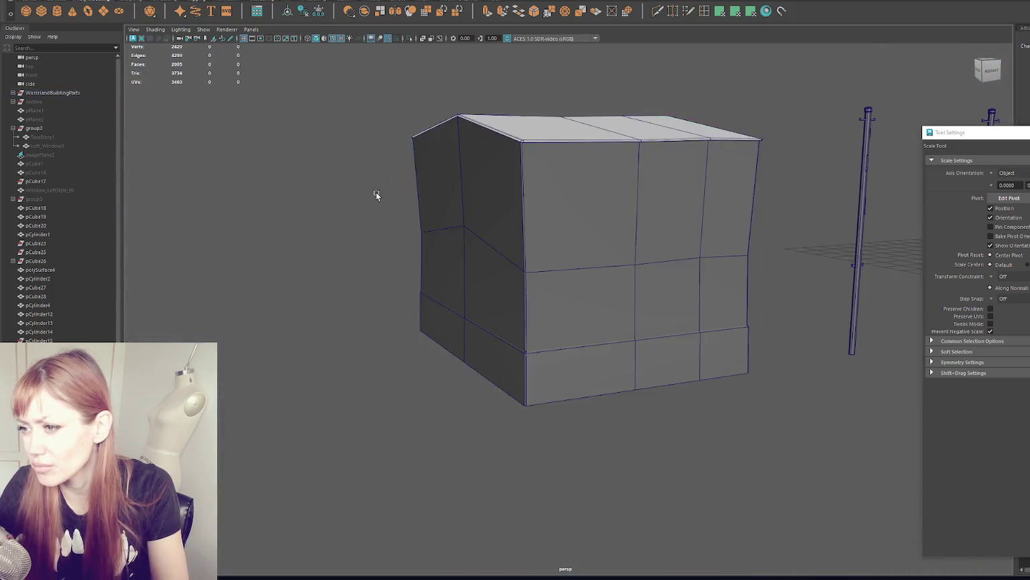
# - Narrow the annex box by pushing its right-side vertices left
pyautogui.keyDown('alt'); pyautogui.moveTo(377, 195); pyautogui.dragTo(520, 258); pyautogui.keyUp('alt')
pyautogui.click(519, 257)
pyautogui.moveTo(557, 391)
pyautogui.keyDown('alt'); pyautogui.mouseDown()
pyautogui.moveTo(433, 299)
pyautogui.moveTo(451, 209)
pyautogui.moveTo(742, 260)
pyautogui.moveTo(697, 273)
pyautogui.mouseUp(); pyautogui.keyUp('alt')
pyautogui.hotkey('ctrl', 'z')
pyautogui.moveTo(691, 226); pyautogui.dragTo(610, 369)
pyautogui.press('w')
pyautogui.moveTo(675, 292)
pyautogui.mouseDown()
pyautogui.moveTo(674, 216)
pyautogui.moveTo(559, 395)
pyautogui.mouseUp()
pyautogui.moveTo(635, 291); pyautogui.dragTo(619, 292)
pyautogui.click(670, 282)
# - Move the annex box beside the utility pole near the building
pyautogui.moveTo(691, 276)
pyautogui.keyDown('alt'); pyautogui.mouseDown()
pyautogui.moveTo(707, 272)
pyautogui.moveTo(575, 208)
pyautogui.mouseUp(); pyautogui.keyUp('alt')
pyautogui.press('F8')
pyautogui.scroll(-3, 483, 242)
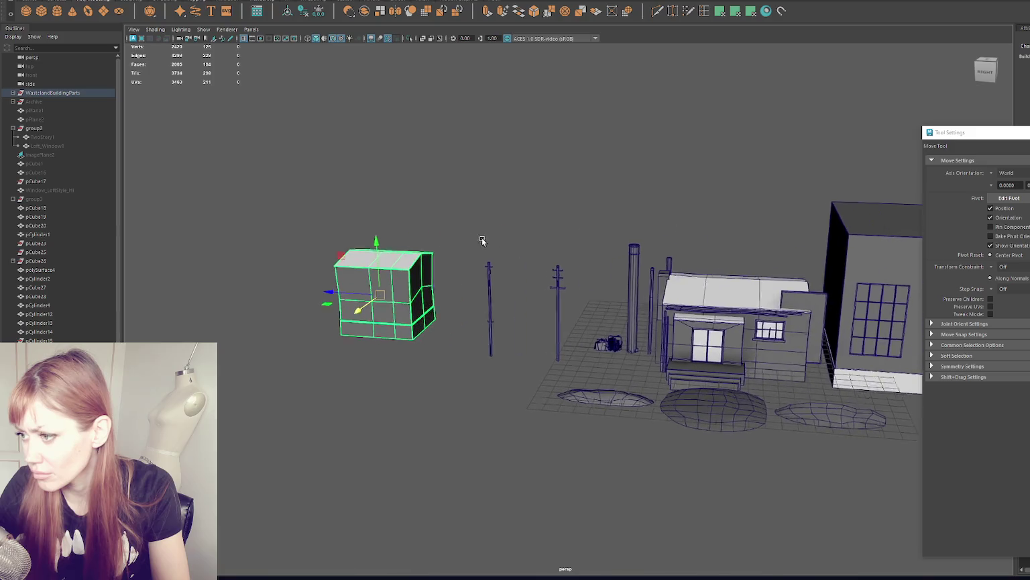
pyautogui.moveTo(374, 296)
pyautogui.mouseDown()
pyautogui.moveTo(566, 330)
pyautogui.moveTo(602, 377)
pyautogui.moveTo(593, 344)
pyautogui.moveTo(750, 380)
pyautogui.mouseUp()
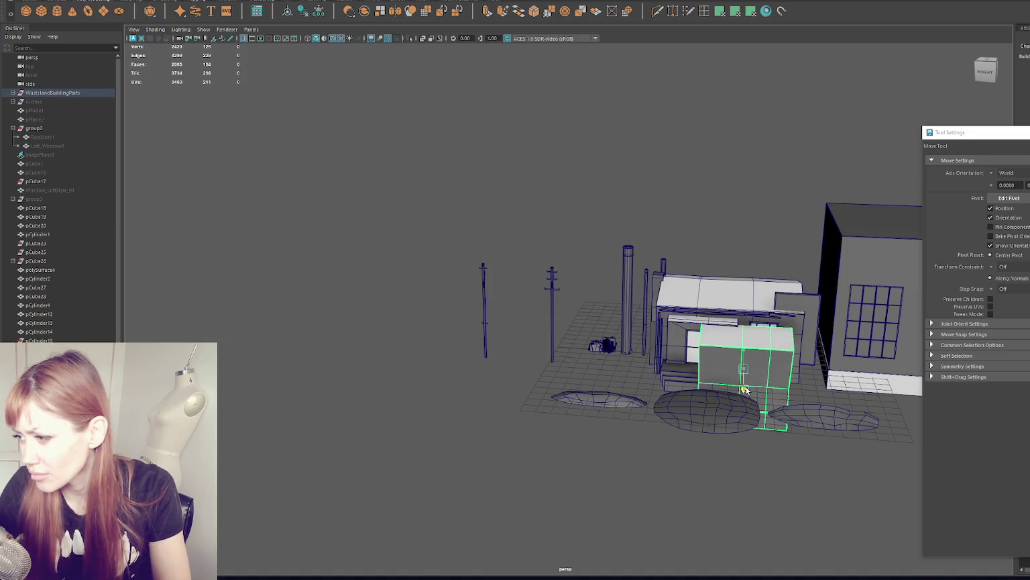
pyautogui.moveTo(742, 356); pyautogui.dragTo(405, 313)
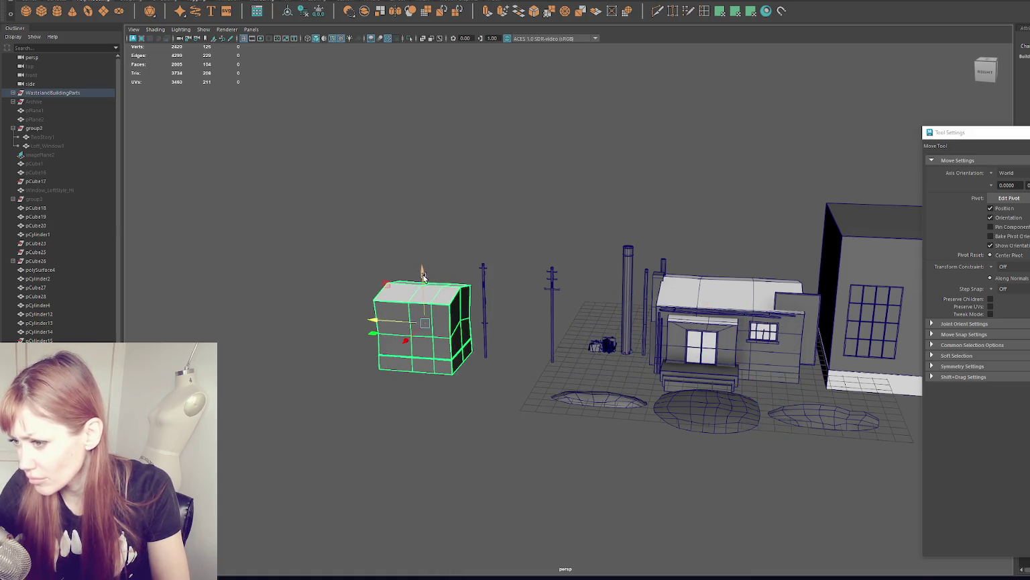
pyautogui.click(485, 206)
pyautogui.moveTo(485, 206)
pyautogui.keyDown('alt'); pyautogui.mouseDown()
pyautogui.moveTo(602, 211)
pyautogui.moveTo(510, 214)
pyautogui.moveTo(430, 295)
pyautogui.mouseUp(); pyautogui.keyUp('alt')
# - Lower the top of the box by moving its top vertices down
pyautogui.click(430, 295)
pyautogui.moveTo(445, 189); pyautogui.dragTo(385, 177, button='right')
pyautogui.moveTo(296, 186); pyautogui.dragTo(520, 306)
pyautogui.moveTo(422, 245); pyautogui.dragTo(422, 263)
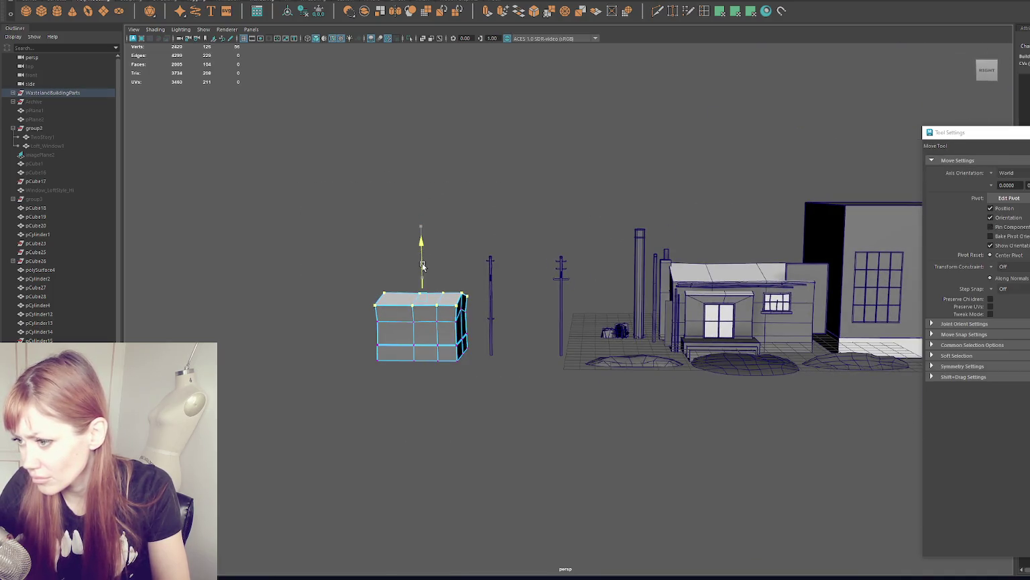
pyautogui.click(500, 186)
# - Slide the box up against the side of the house
pyautogui.click(387, 331)
pyautogui.moveTo(388, 328)
pyautogui.mouseDown()
pyautogui.moveTo(663, 320)
pyautogui.moveTo(710, 312)
pyautogui.moveTo(708, 282)
pyautogui.moveTo(634, 309)
pyautogui.moveTo(308, 309)
pyautogui.moveTo(352, 308)
pyautogui.mouseUp()
pyautogui.click(480, 211)
pyautogui.keyDown('alt'); pyautogui.moveTo(480, 211); pyautogui.dragTo(624, 255); pyautogui.keyUp('alt')
# - Move the door box and the window-and-steps porch left, beside the small cube
pyautogui.click(667, 333)
pyautogui.moveTo(667, 333); pyautogui.dragTo(283, 304)
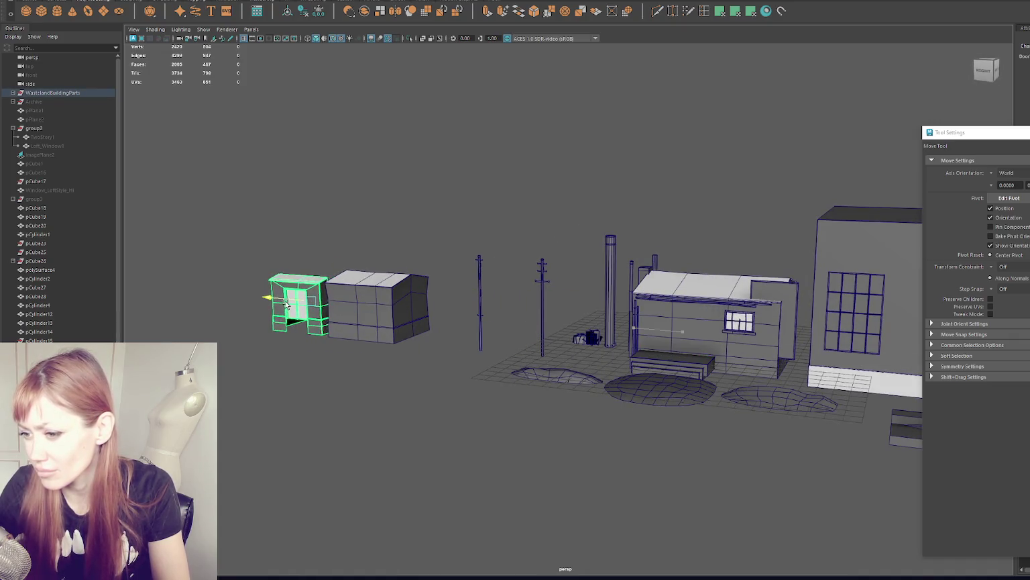
pyautogui.keyDown('shift'); pyautogui.click(677, 359); pyautogui.keyUp('shift')
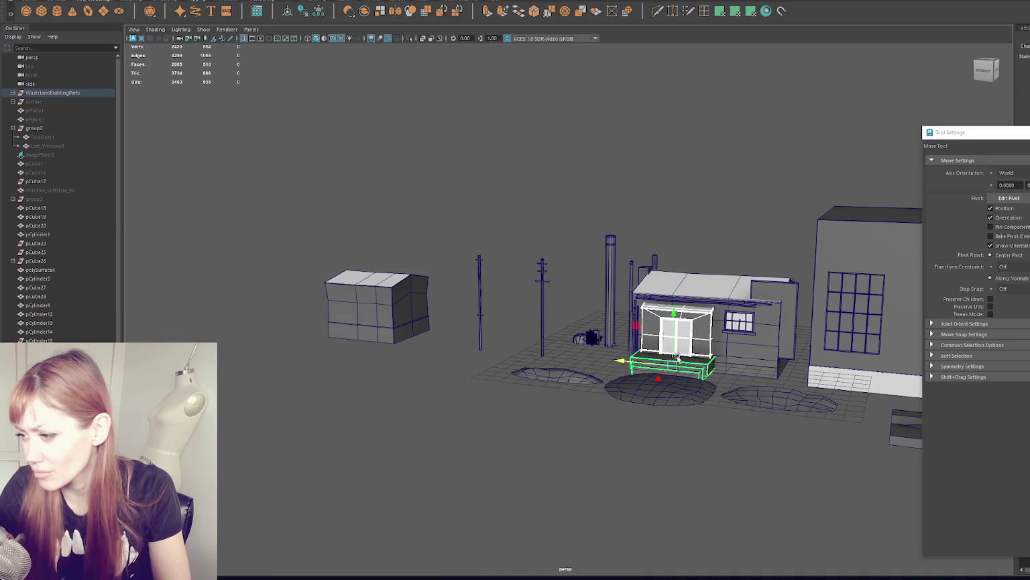
pyautogui.moveTo(644, 360)
pyautogui.mouseDown()
pyautogui.moveTo(228, 320)
pyautogui.moveTo(429, 316)
pyautogui.mouseUp()
pyautogui.press('f')
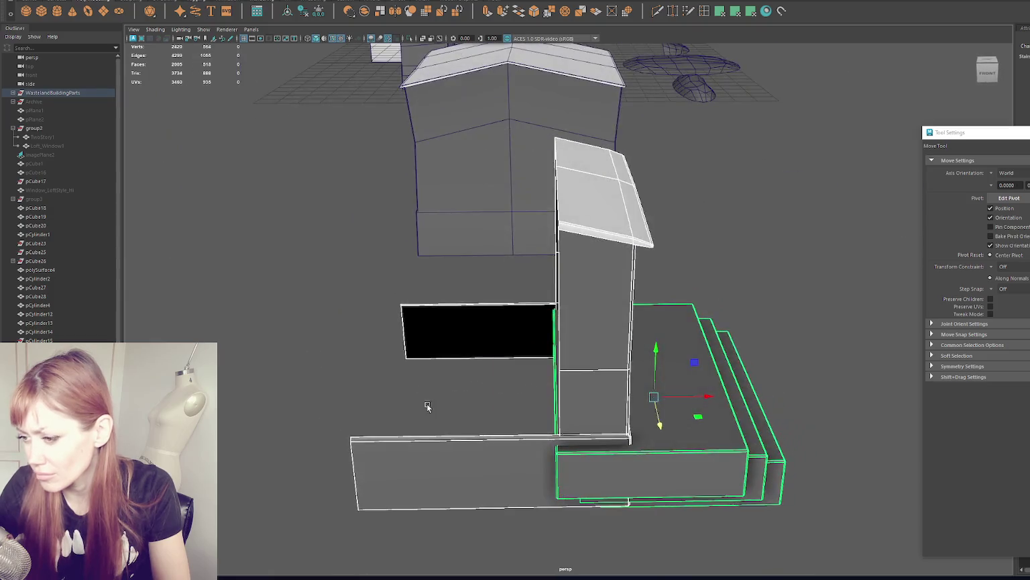
# - Slide the porch's selected vertices right to line up with the pillar edge
pyautogui.moveTo(258, 295); pyautogui.dragTo(204, 258, button='right')
pyautogui.moveTo(212, 260); pyautogui.dragTo(373, 421)
pyautogui.moveTo(457, 282); pyautogui.dragTo(351, 398)
pyautogui.moveTo(518, 402); pyautogui.dragTo(519, 403)
pyautogui.press('F8')
pyautogui.hotkey('ctrl', 'z')
pyautogui.hotkey('shift', 'z')
pyautogui.moveTo(287, 283); pyautogui.dragTo(192, 257, button='right')
pyautogui.moveTo(253, 271); pyautogui.dragTo(433, 509)
pyautogui.press('r')
pyautogui.press('w')
pyautogui.moveTo(406, 392)
pyautogui.mouseDown()
pyautogui.moveTo(639, 387)
pyautogui.moveTo(575, 388)
pyautogui.mouseUp()
# - Delete the hidden bottom faces of the Stairs1 object
pyautogui.moveTo(238, 270); pyautogui.dragTo(229, 315, button='right')
pyautogui.moveTo(402, 268)
pyautogui.keyDown('alt'); pyautogui.mouseDown()
pyautogui.moveTo(493, 266)
pyautogui.moveTo(357, 271)
pyautogui.mouseUp(); pyautogui.keyUp('alt')
pyautogui.scroll(-3, 493, 266)
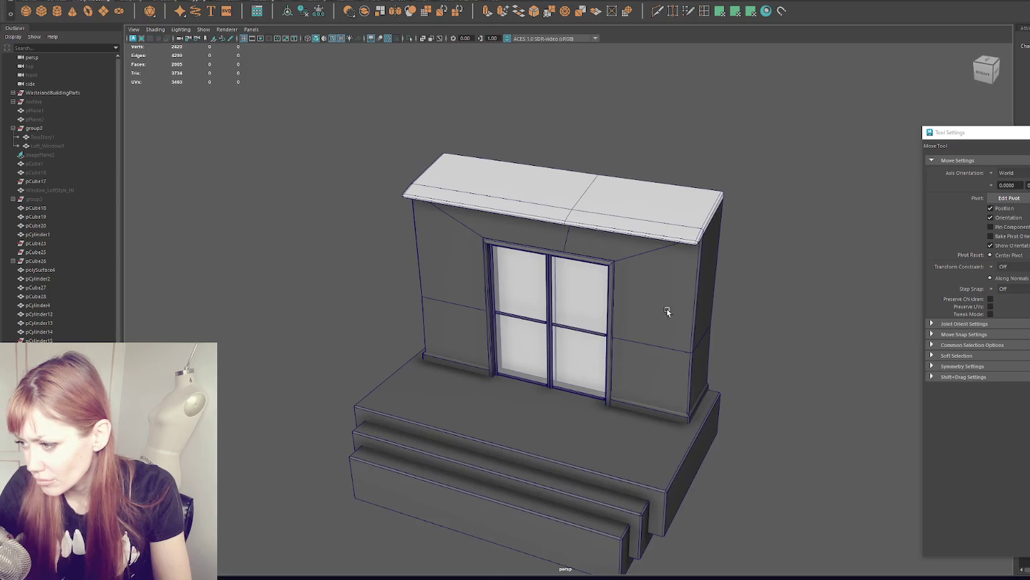
pyautogui.keyDown('alt'); pyautogui.moveTo(667, 306); pyautogui.dragTo(535, 424); pyautogui.keyUp('alt')
pyautogui.moveTo(569, 423); pyautogui.dragTo(570, 394, button='right')
pyautogui.moveTo(568, 334)
pyautogui.keyDown('alt'); pyautogui.mouseDown()
pyautogui.moveTo(593, 385)
pyautogui.moveTo(554, 391)
pyautogui.moveTo(587, 400)
pyautogui.mouseUp(); pyautogui.keyUp('alt')
pyautogui.press('4')
pyautogui.press('q')
pyautogui.moveTo(375, 311); pyautogui.dragTo(804, 473)
pyautogui.keyDown('ctrl'); pyautogui.moveTo(782, 314); pyautogui.dragTo(322, 324); pyautogui.keyUp('ctrl')
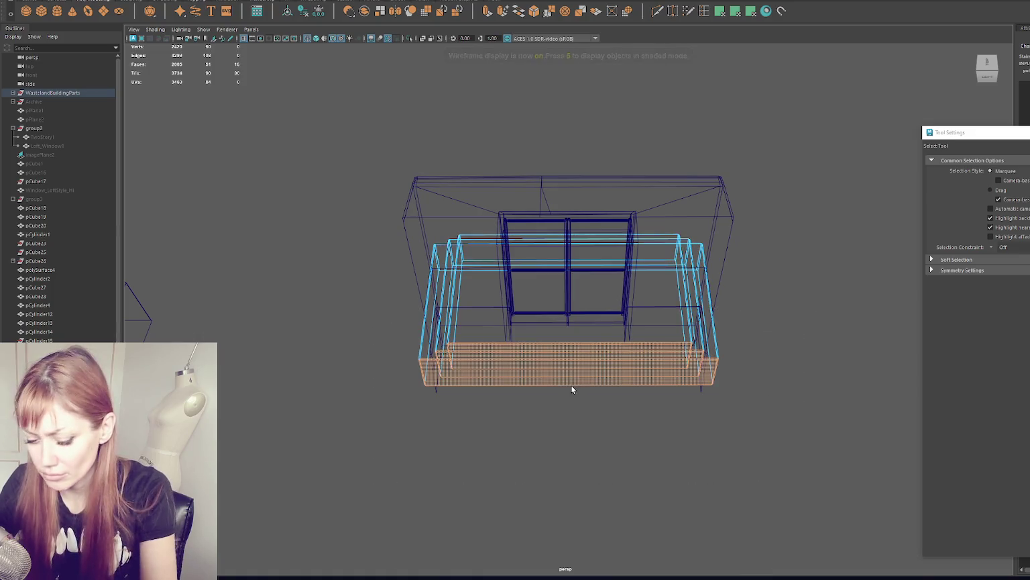
pyautogui.press('Delete')
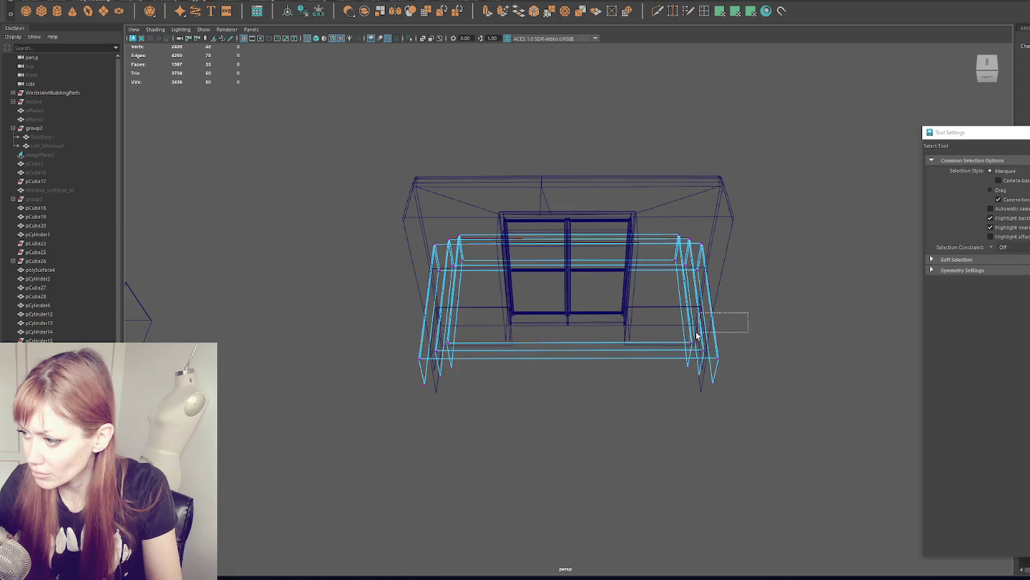
# - Scale the stairs' bottom vertices to adjust their spread
pyautogui.moveTo(697, 336); pyautogui.dragTo(684, 392)
pyautogui.press('r')
pyautogui.moveTo(575, 327); pyautogui.dragTo(571, 394)
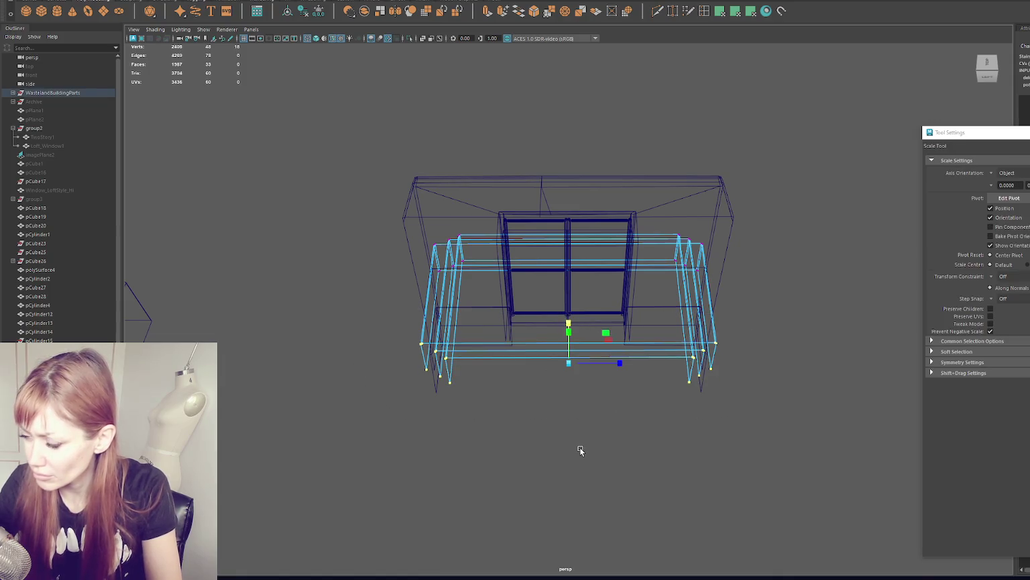
pyautogui.press('7')
pyautogui.keyDown('alt'); pyautogui.moveTo(576, 444); pyautogui.dragTo(273, 226); pyautogui.keyUp('alt')
pyautogui.press('w')
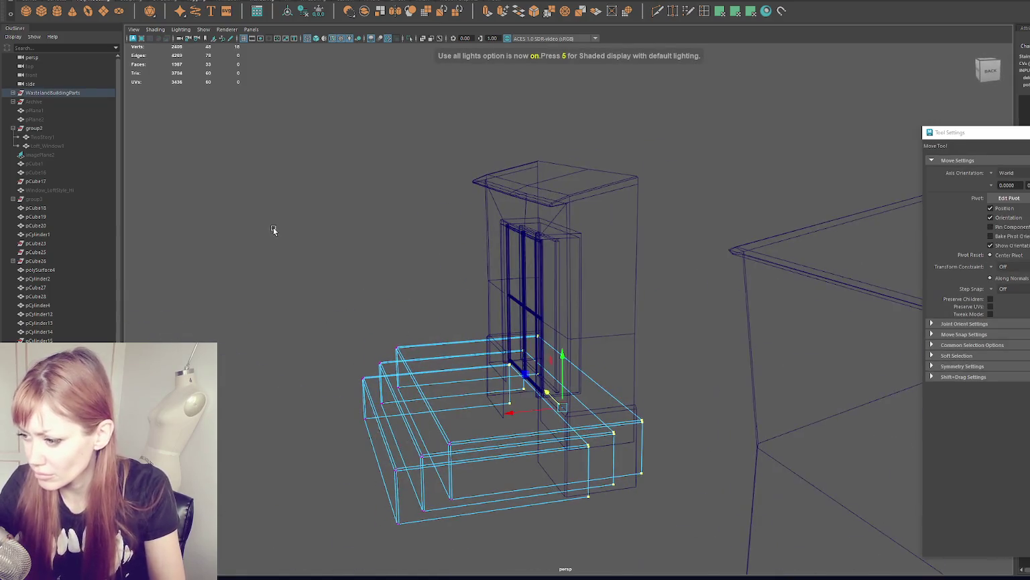
pyautogui.press('5')
# - Lower the stairs' bottom vertices so the base extends further down
pyautogui.click(583, 434)
pyautogui.keyDown('alt'); pyautogui.moveTo(584, 434); pyautogui.dragTo(357, 243); pyautogui.keyUp('alt')
pyautogui.press('q')
pyautogui.click(501, 405)
pyautogui.press('4')
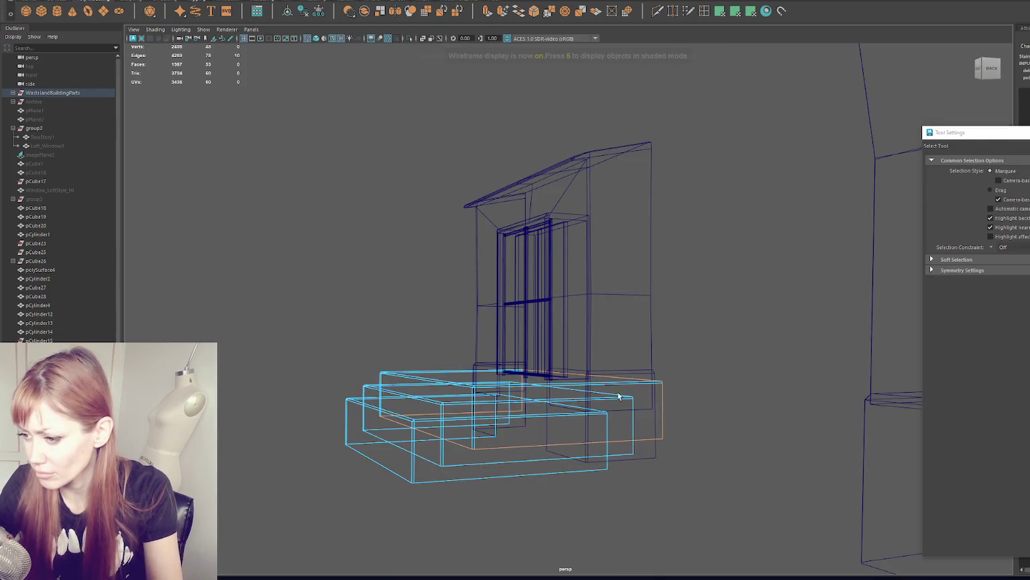
pyautogui.moveTo(747, 287); pyautogui.dragTo(673, 263, button='right')
pyautogui.keyDown('alt'); pyautogui.moveTo(674, 262); pyautogui.dragTo(664, 366); pyautogui.keyUp('alt')
pyautogui.moveTo(660, 409); pyautogui.dragTo(339, 438)
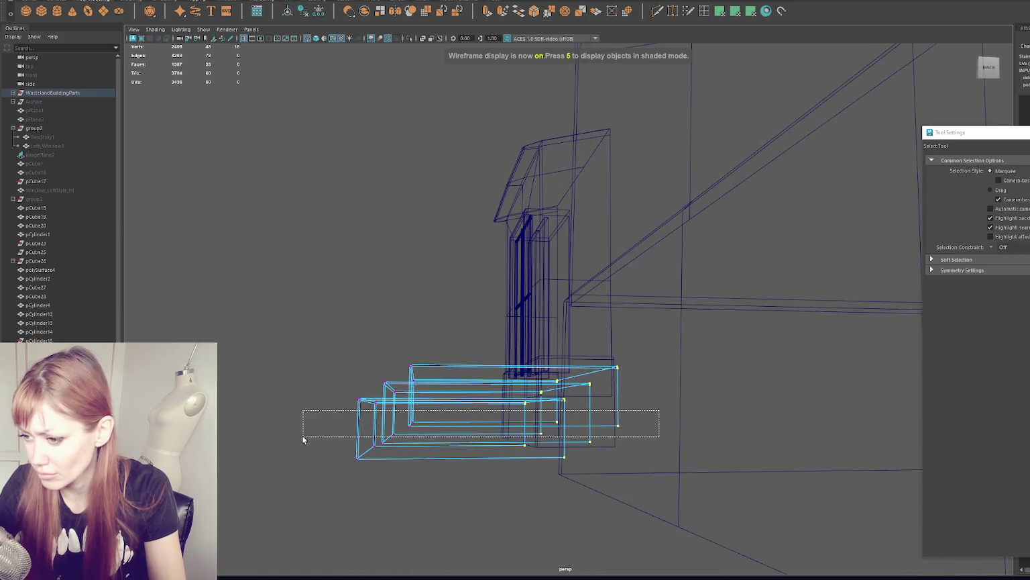
pyautogui.press('w')
pyautogui.moveTo(494, 381); pyautogui.dragTo(495, 420)
pyautogui.press('q')
# - Check the lowered stairs from the front in textured shaded display
pyautogui.keyDown('alt'); pyautogui.moveTo(565, 422); pyautogui.dragTo(642, 433); pyautogui.keyUp('alt')
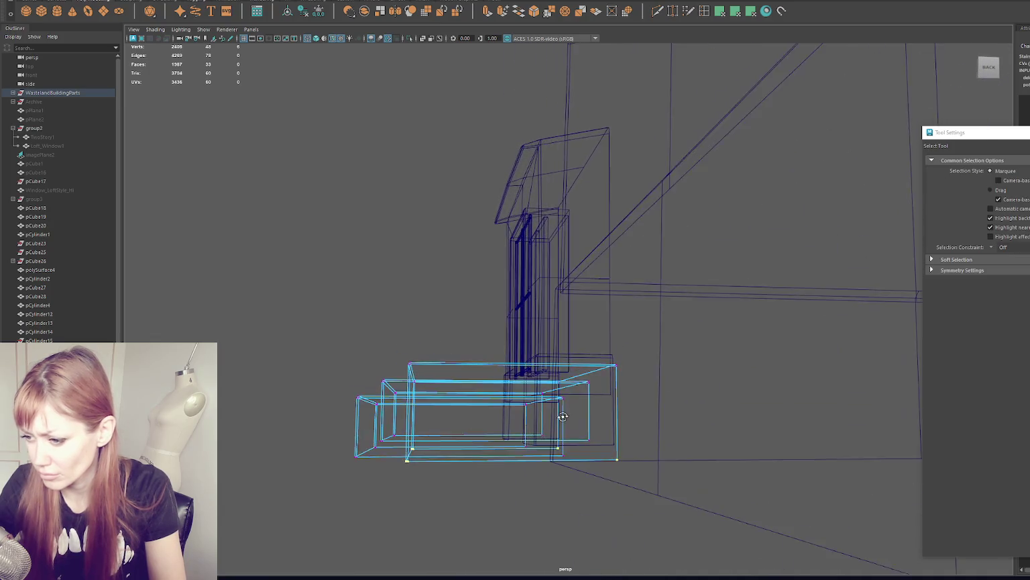
pyautogui.press('r')
pyautogui.press('w')
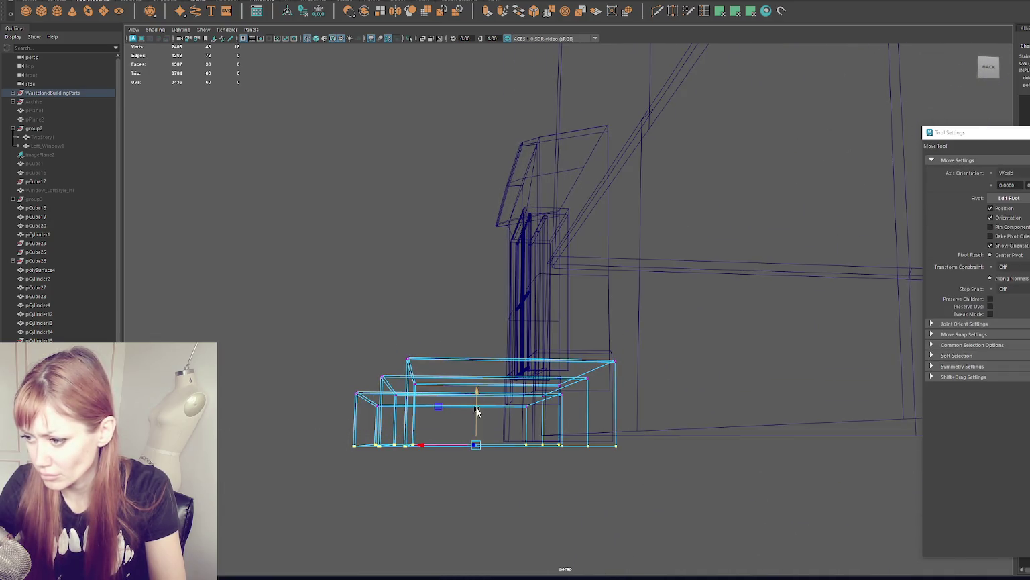
pyautogui.keyDown('alt'); pyautogui.moveTo(479, 401); pyautogui.dragTo(389, 346); pyautogui.keyUp('alt')
pyautogui.press('F8')
pyautogui.press('6')
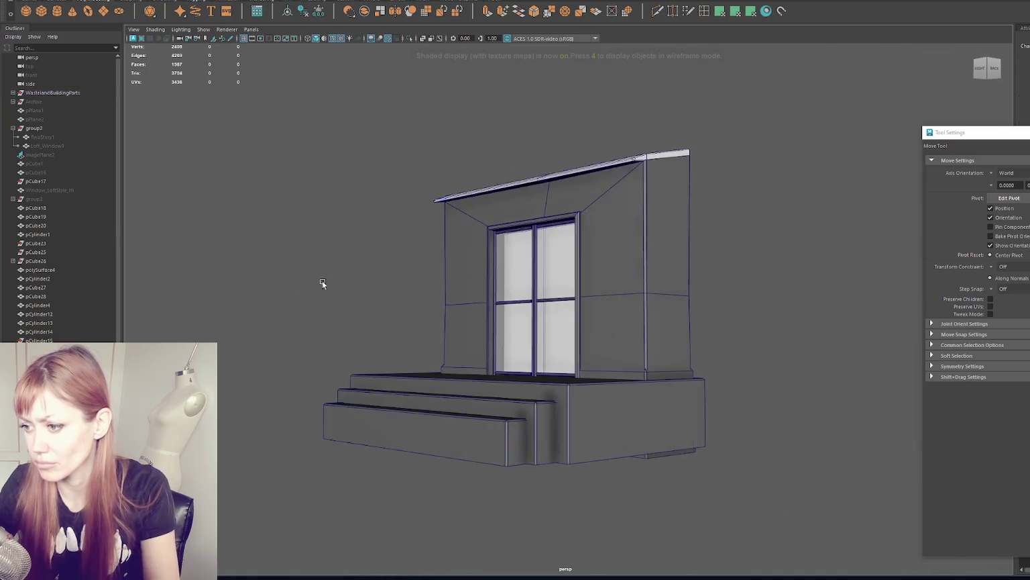
pyautogui.scroll(-3, 322, 280)
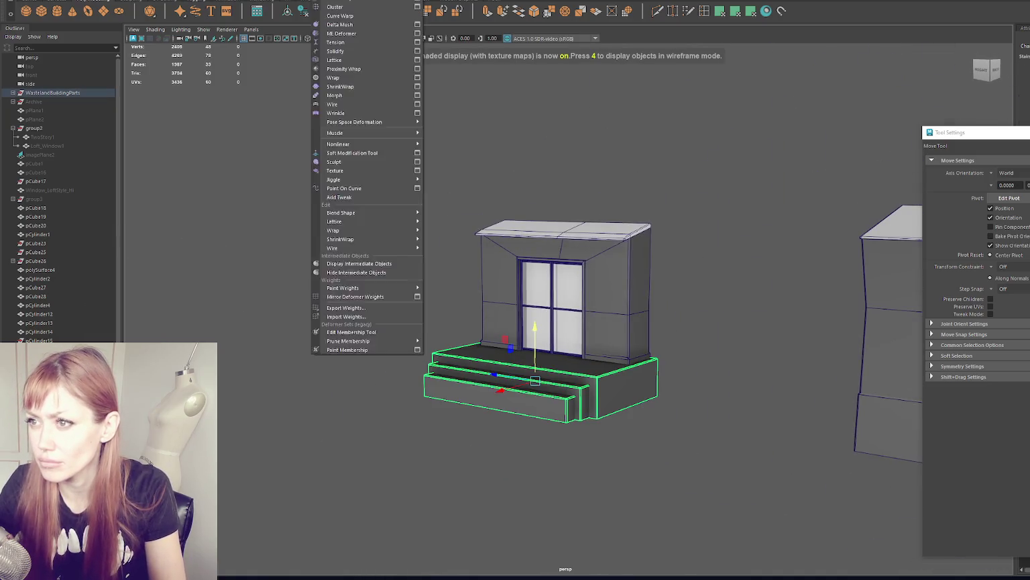
pyautogui.click(348, 7)
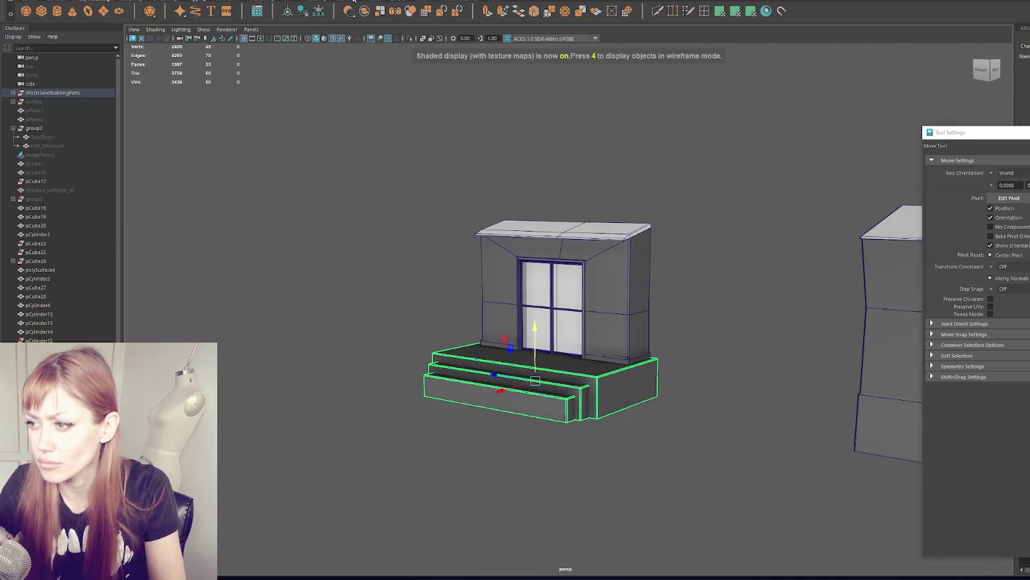
# - Set the porch's UV shells to the 1024 texel density
pyautogui.moveTo(587, 310); pyautogui.dragTo(808, 306, button='right')
pyautogui.click(827, 325)
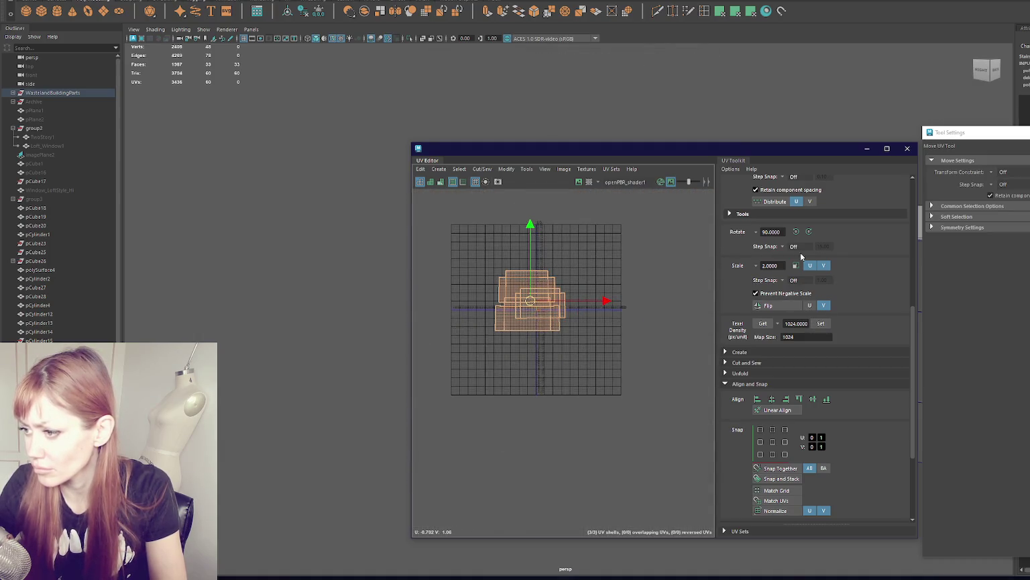
pyautogui.click(906, 148)
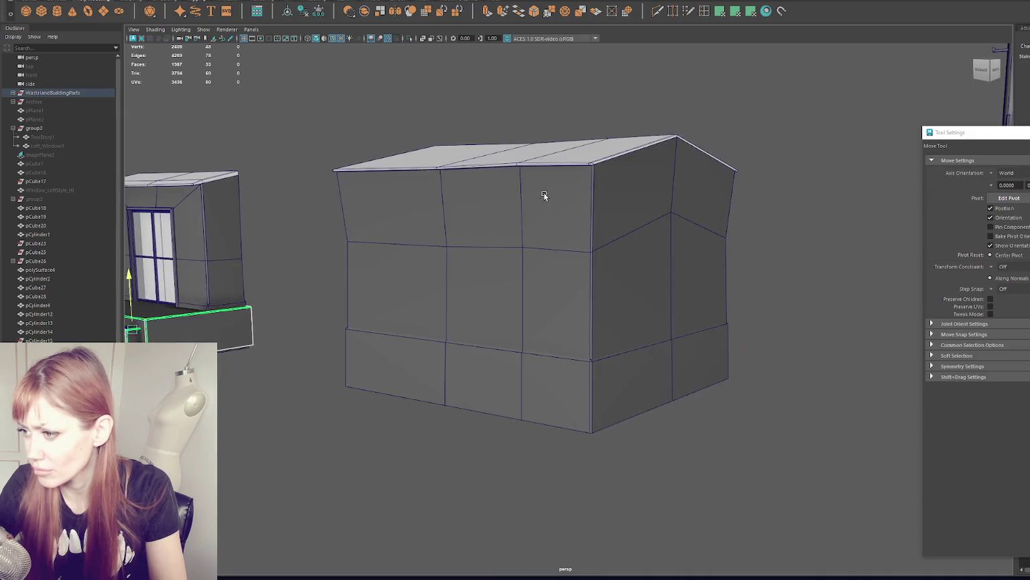
# - Apply the 1024 texel density to the large building's UVs
pyautogui.click(545, 195)
pyautogui.hotkey('ctrl', 'u')
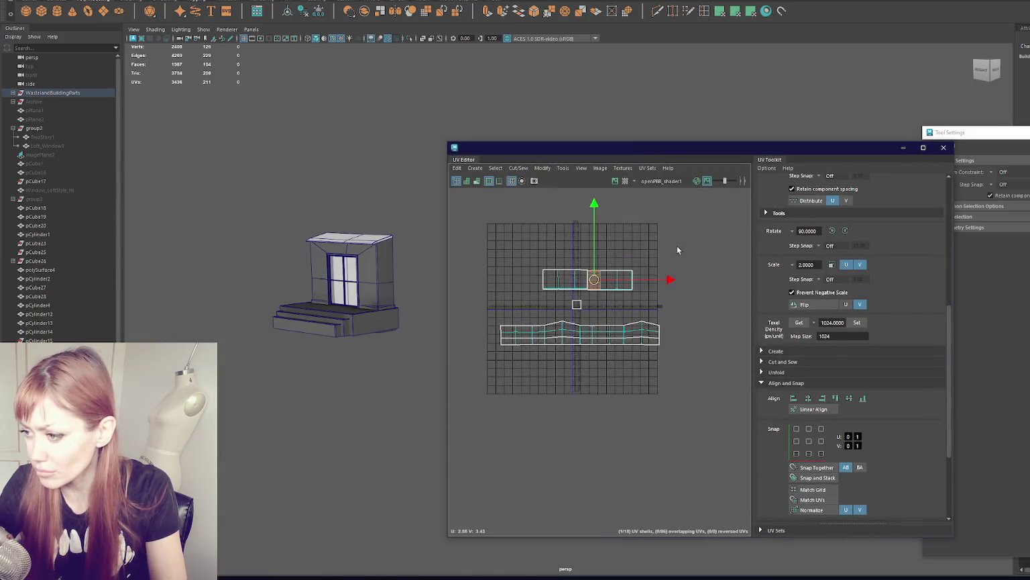
pyautogui.click(858, 322)
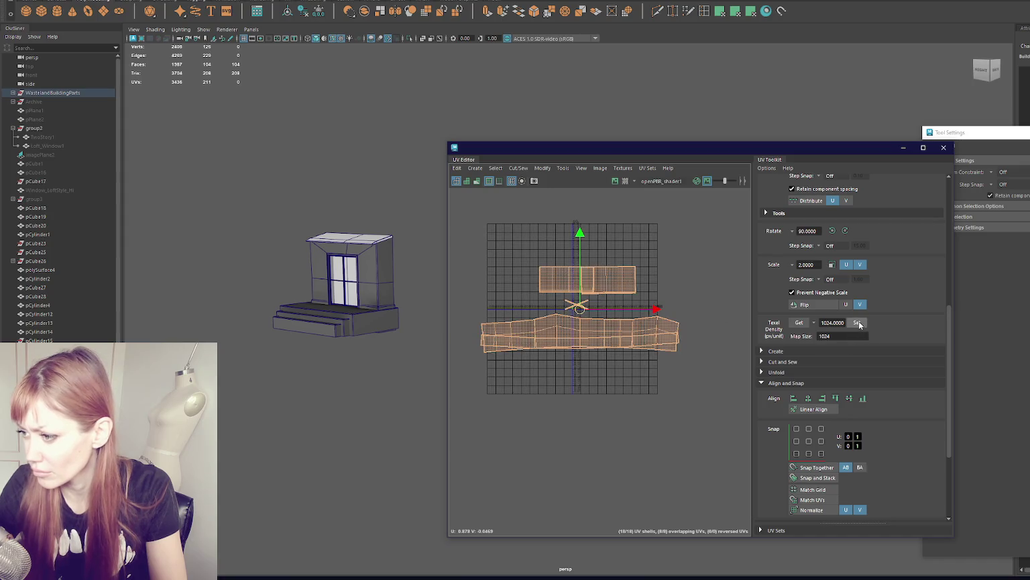
pyautogui.scroll(-3, 808, 480)
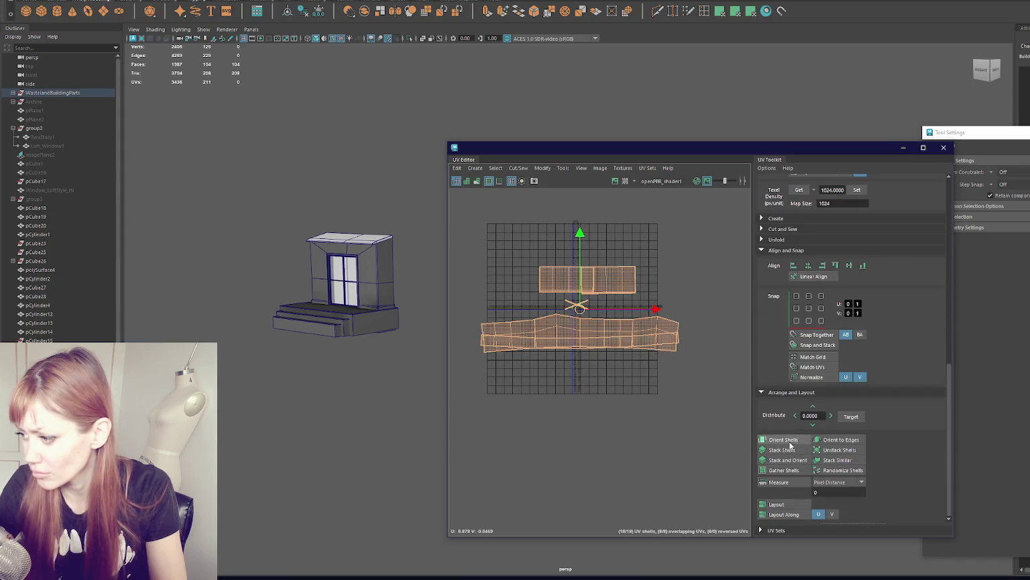
pyautogui.scroll(3, 597, 369)
pyautogui.scroll(3, 597, 370)
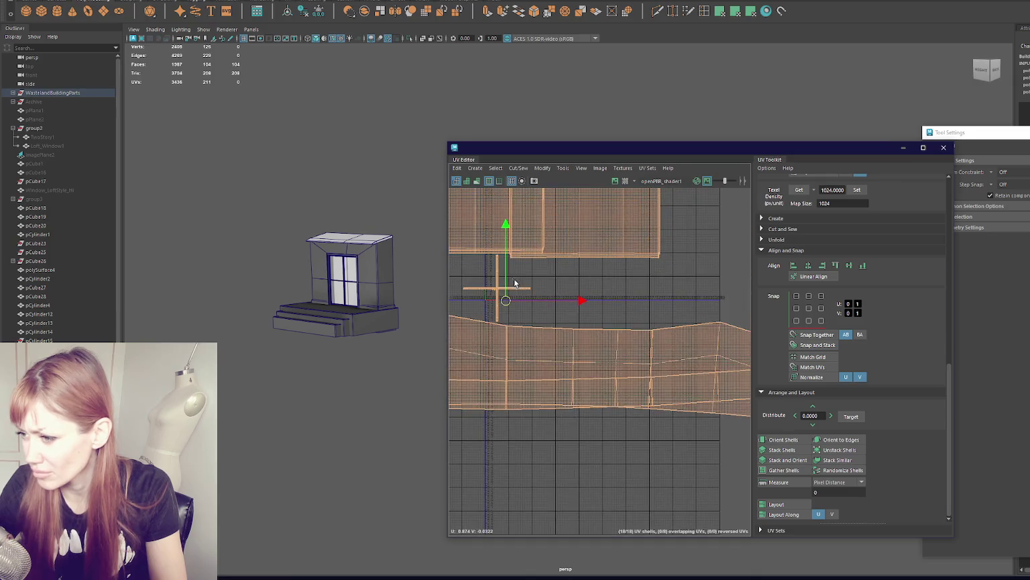
pyautogui.scroll(1, 899, 212)
pyautogui.scroll(-1, 834, 204)
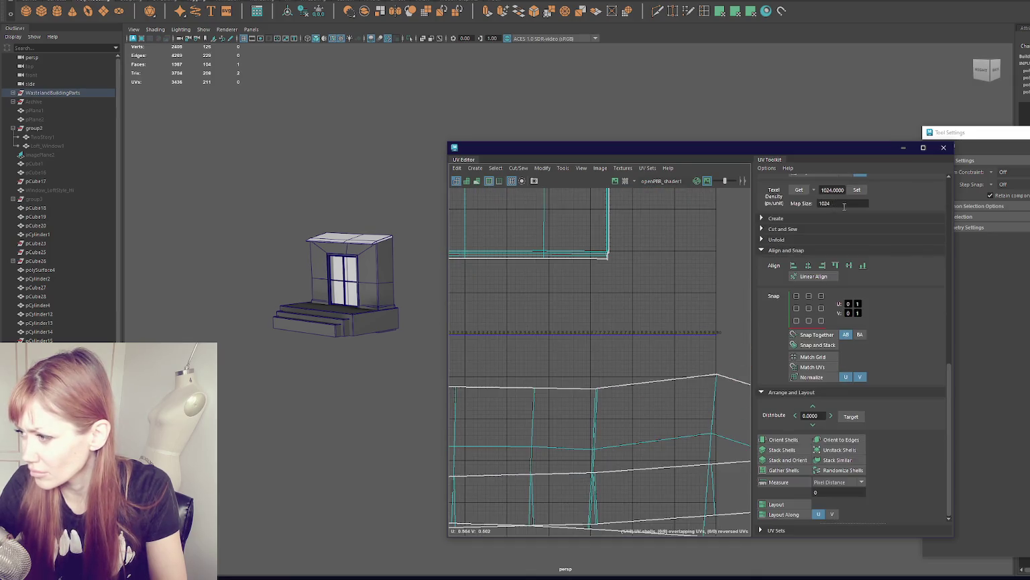
pyautogui.scroll(4, 845, 222)
pyautogui.scroll(-3, 666, 271)
# - Inspect one of the building's UV shells up close, then close the UV Editor
pyautogui.click(563, 321)
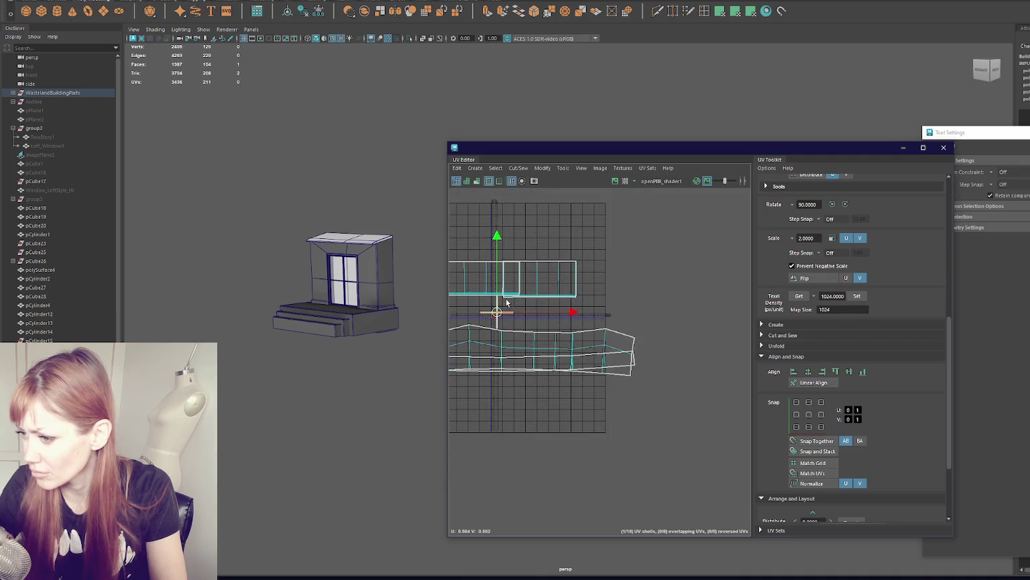
pyautogui.press('f')
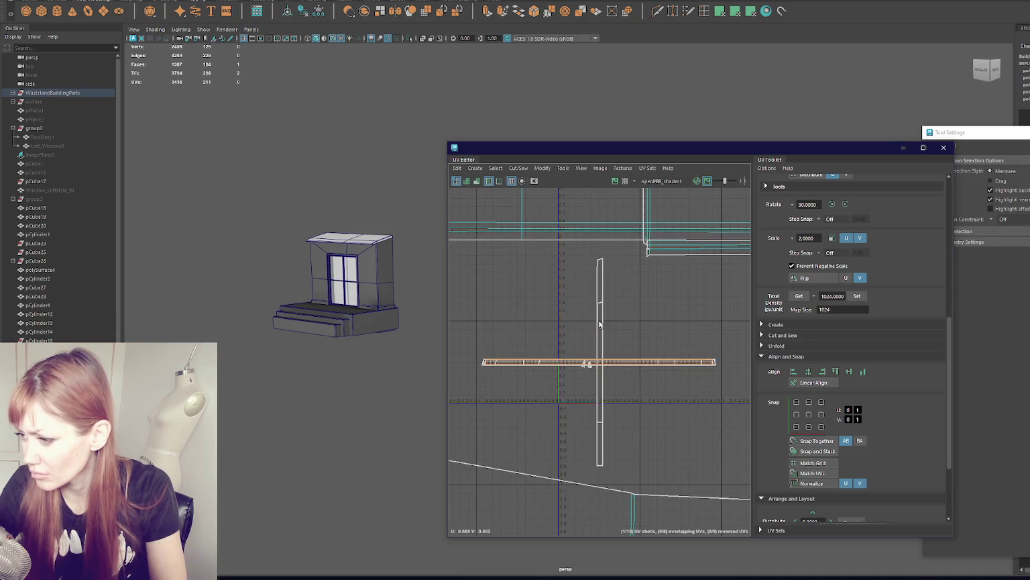
pyautogui.scroll(-3, 599, 324)
pyautogui.scroll(-3, 611, 344)
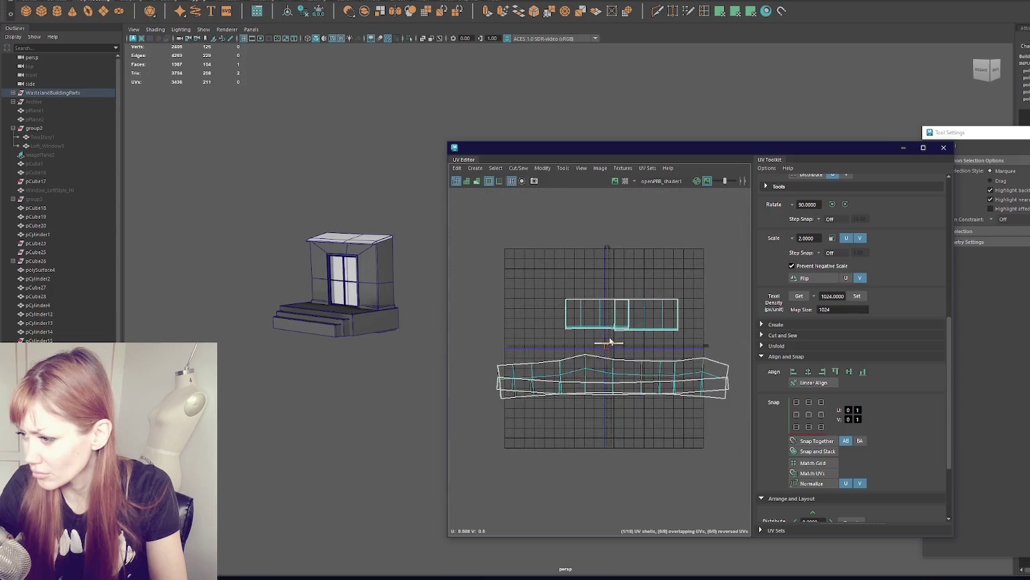
pyautogui.moveTo(268, 175); pyautogui.dragTo(397, 379, button='right')
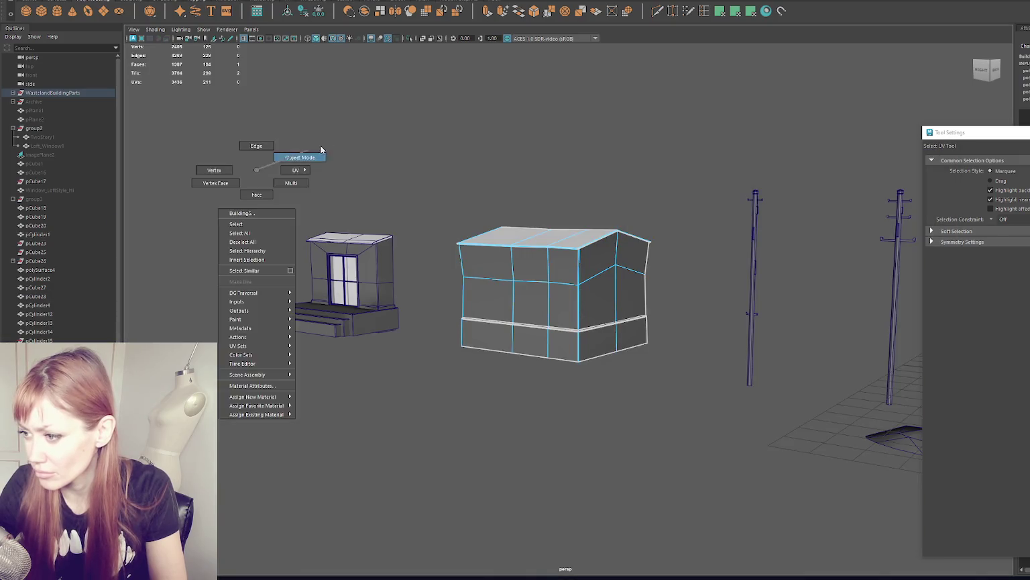
# - Move the building's lower UV shell up above the grid
pyautogui.click(516, 302)
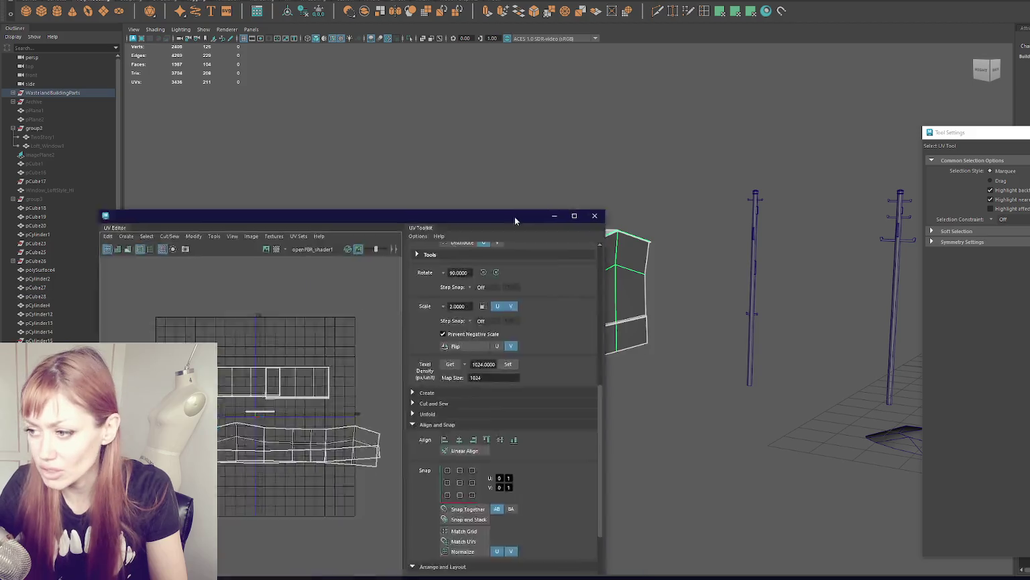
pyautogui.moveTo(514, 219); pyautogui.dragTo(965, 144)
pyautogui.press('F11')
pyautogui.click(523, 269)
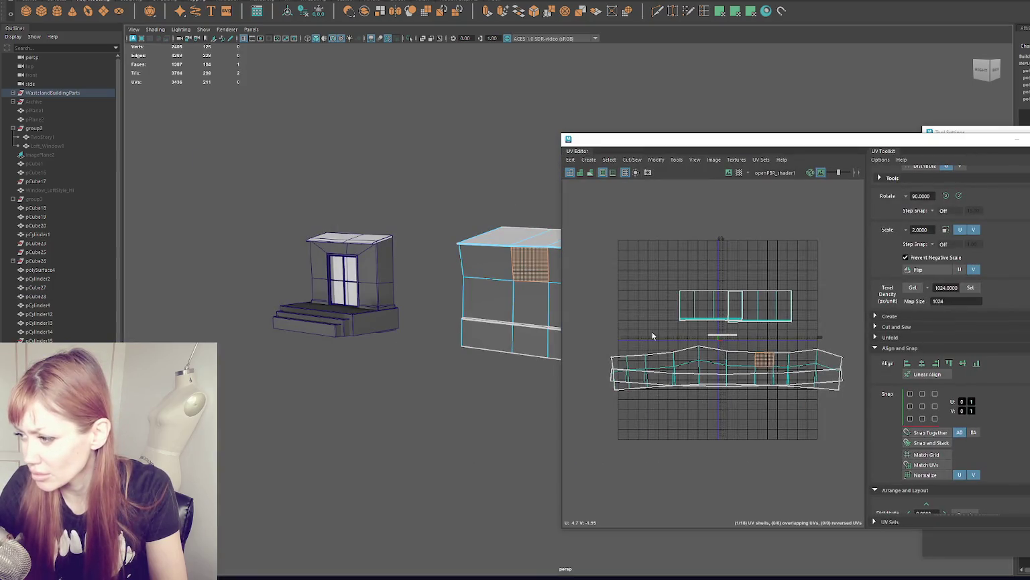
pyautogui.click(666, 235)
pyautogui.click(713, 356)
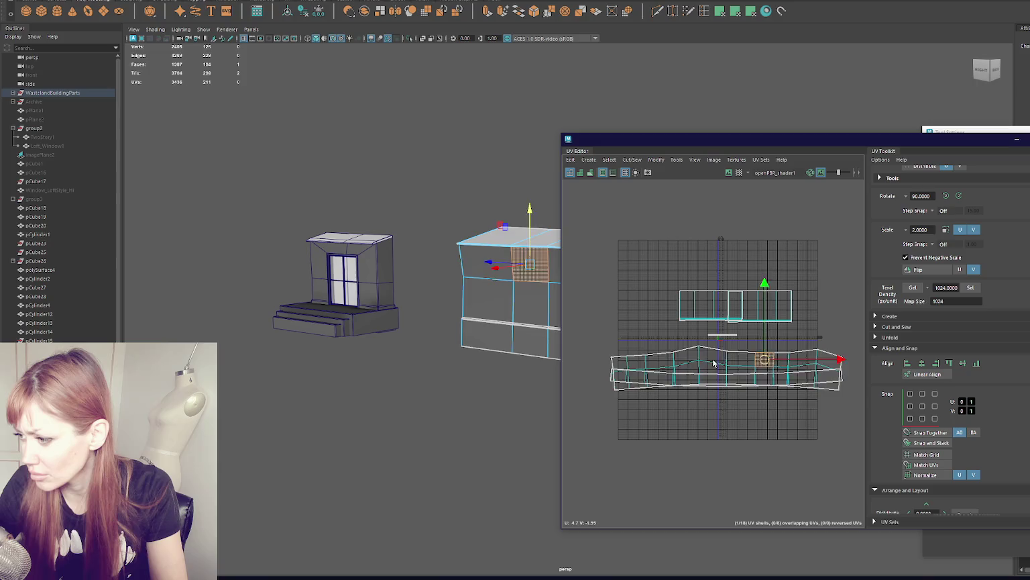
pyautogui.moveTo(733, 368); pyautogui.dragTo(733, 247)
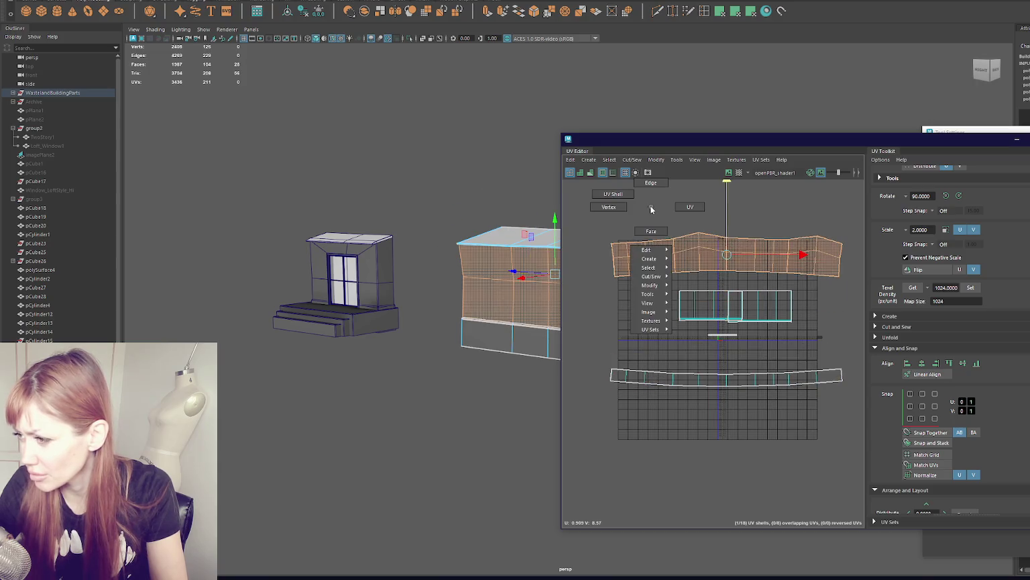
# - Straighten the top edge of the building's top UV shell
pyautogui.moveTo(651, 211); pyautogui.dragTo(676, 207, button='right')
pyautogui.doubleClick(704, 272)
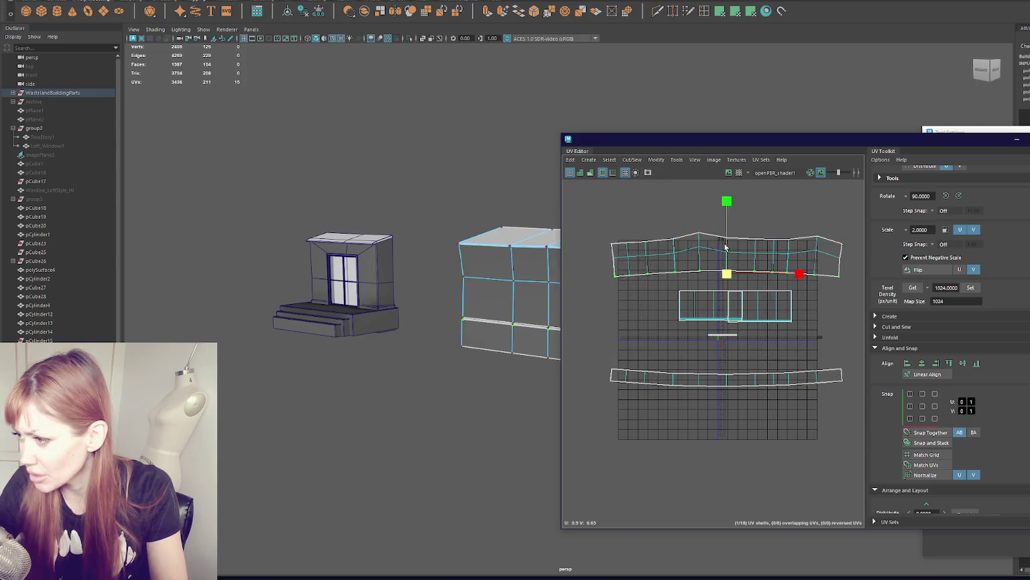
pyautogui.moveTo(857, 211); pyautogui.dragTo(599, 249)
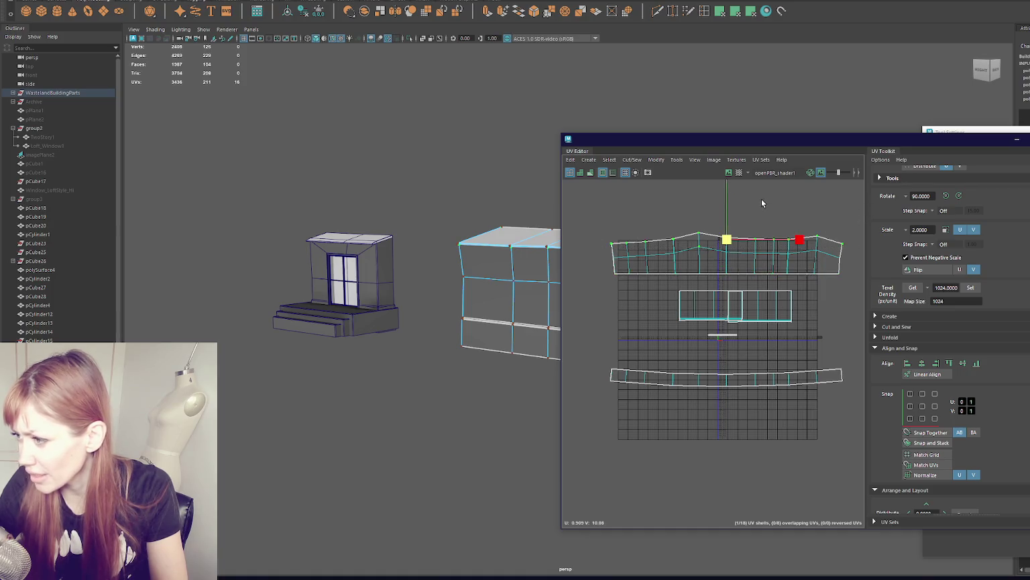
pyautogui.moveTo(607, 208); pyautogui.dragTo(863, 237)
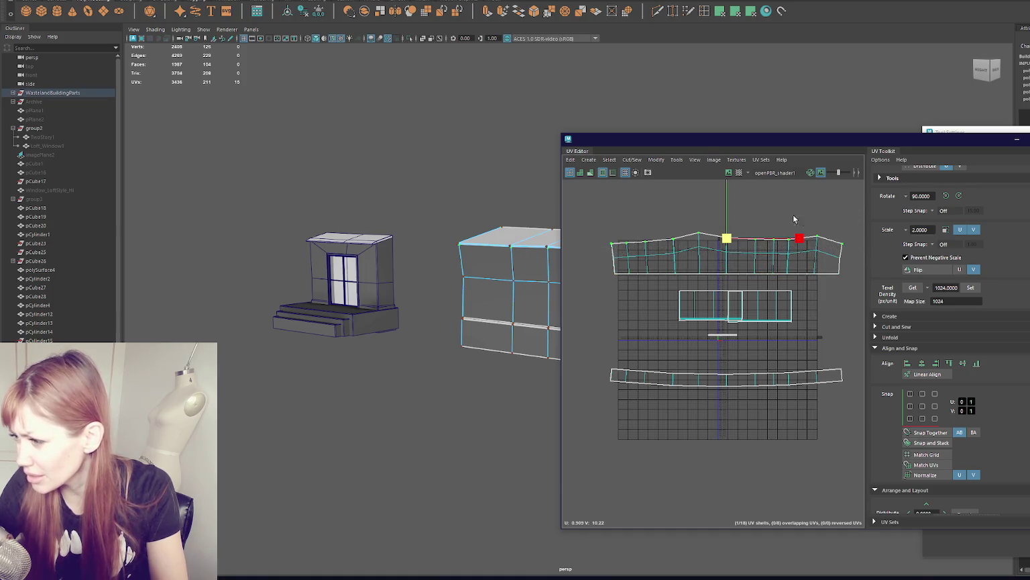
pyautogui.click(687, 258)
pyautogui.moveTo(871, 277); pyautogui.dragTo(866, 275)
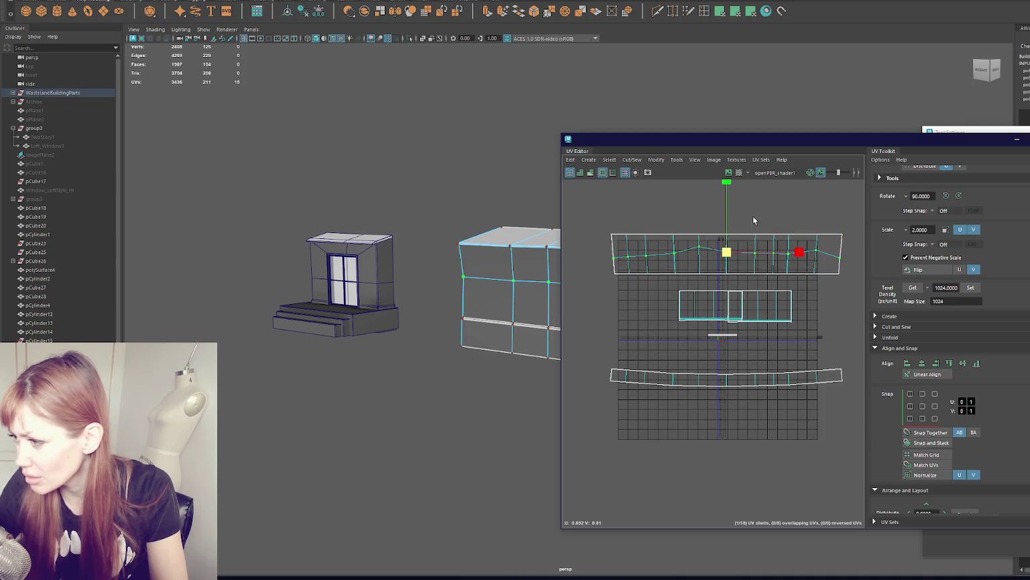
# - Shift the wall shell's left UV edge slightly to the right
pyautogui.moveTo(606, 214); pyautogui.dragTo(616, 281)
pyautogui.press('f')
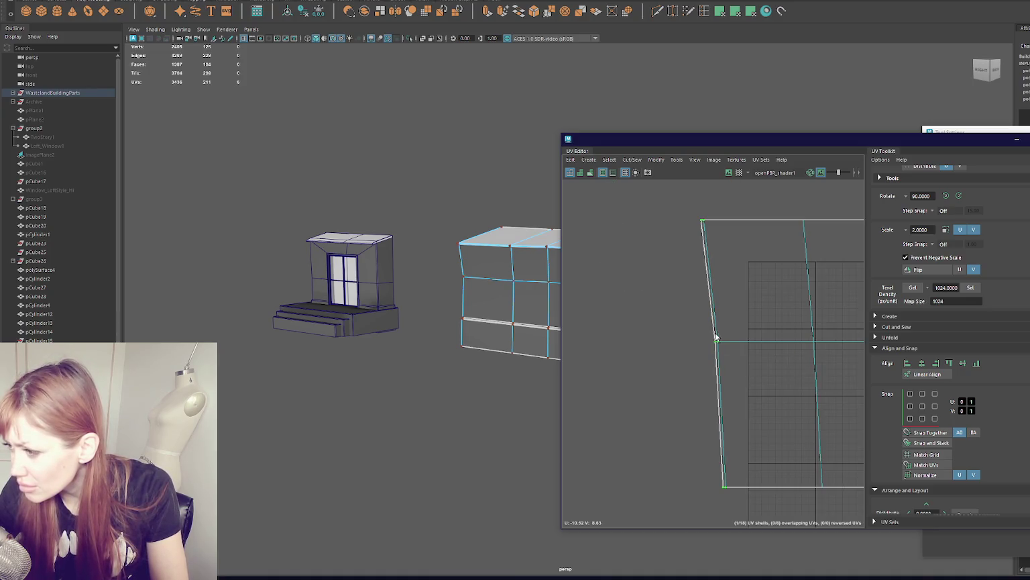
pyautogui.keyDown('ctrl'); pyautogui.moveTo(721, 329); pyautogui.dragTo(713, 297, button='right'); pyautogui.keyUp('ctrl')
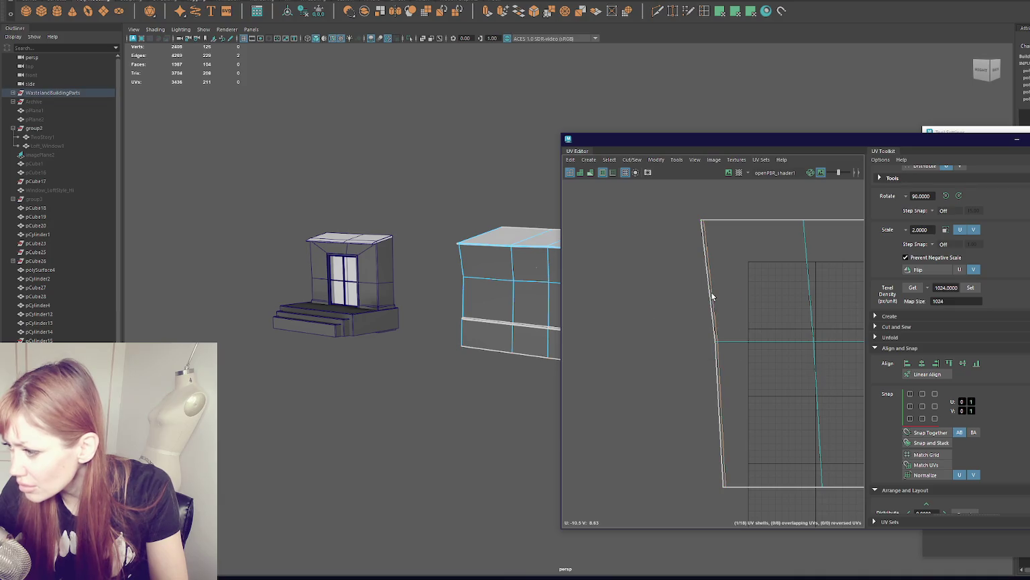
pyautogui.moveTo(771, 365); pyautogui.dragTo(796, 356, button='middle')
pyautogui.click(719, 332)
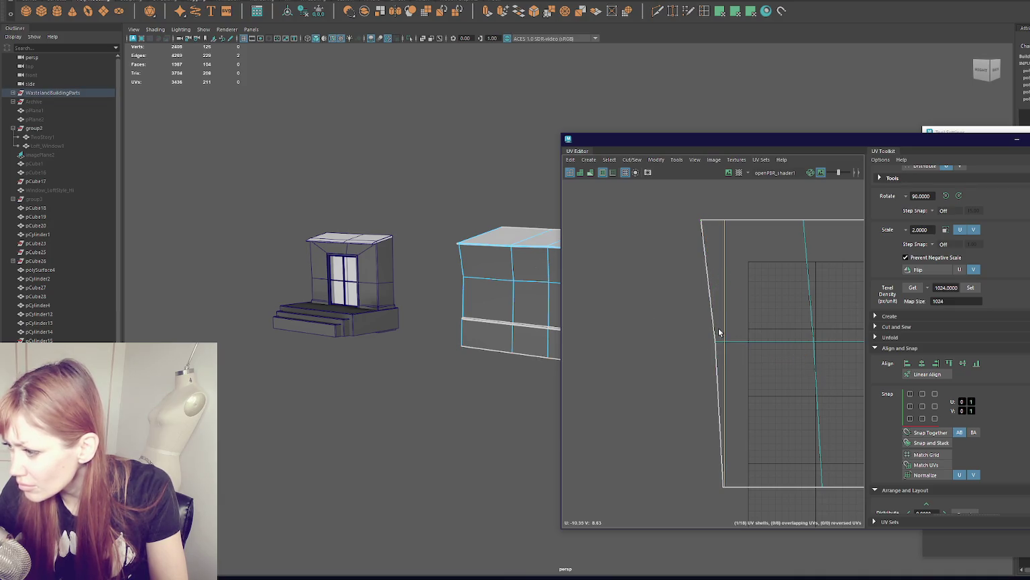
# - Line up the UVs along the wall shell's left edge vertically
pyautogui.moveTo(668, 298); pyautogui.dragTo(776, 344, button='right')
pyautogui.scroll(-4, 774, 339)
pyautogui.scroll(-3, 774, 335)
pyautogui.scroll(3, 773, 335)
pyautogui.click(660, 343)
pyautogui.scroll(-1, 682, 326)
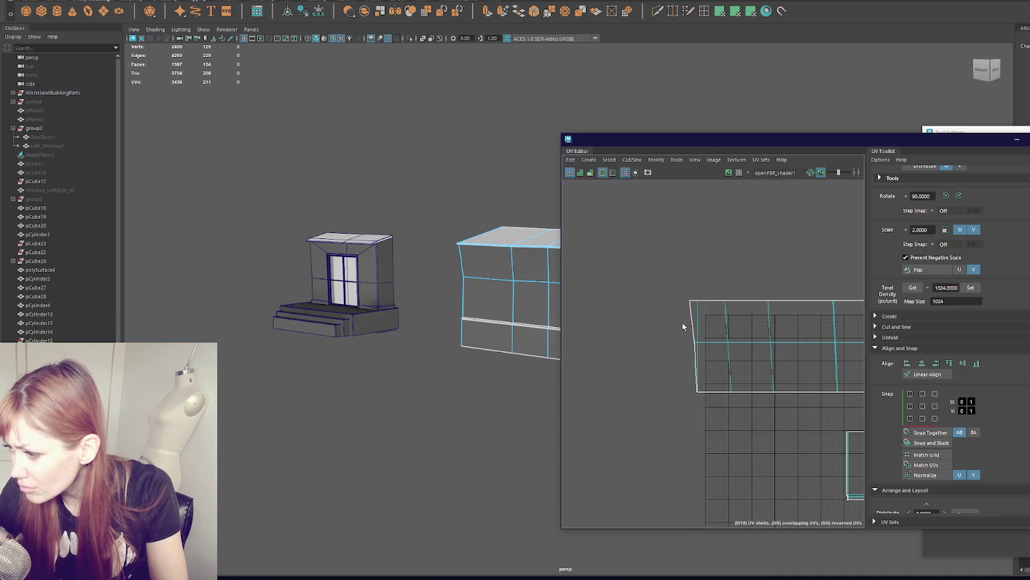
pyautogui.moveTo(674, 262); pyautogui.dragTo(696, 405)
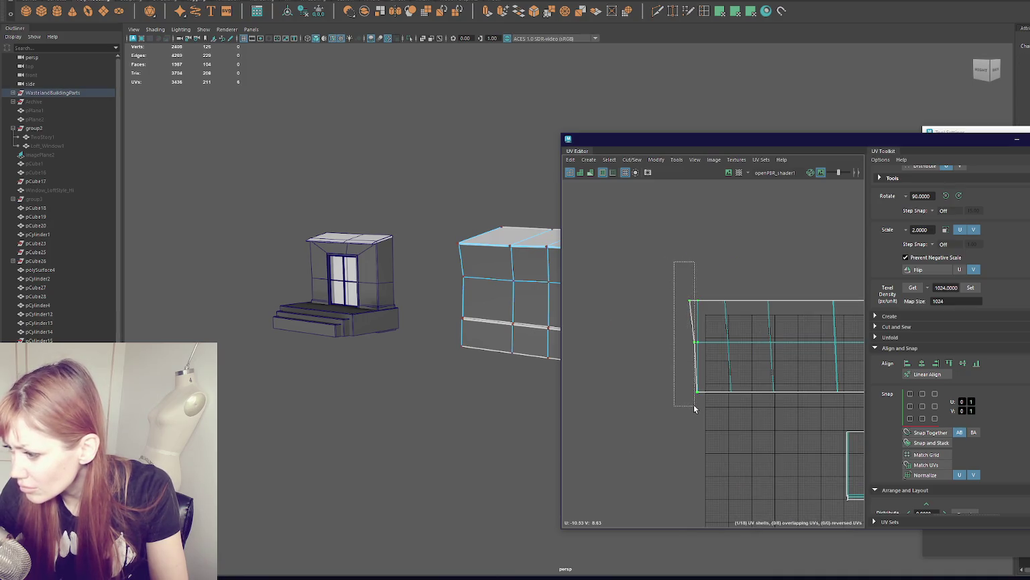
pyautogui.scroll(3, 698, 396)
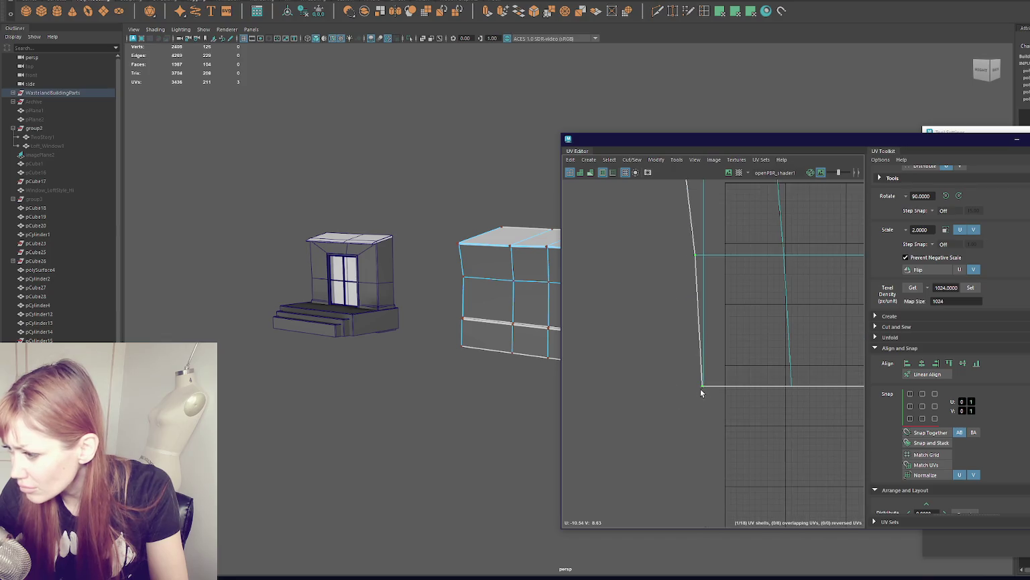
pyautogui.moveTo(735, 264); pyautogui.dragTo(527, 261)
pyautogui.scroll(-3, 671, 282)
# - Scale the wall shell's right and left edge UVs flat into straight lines
pyautogui.press('r')
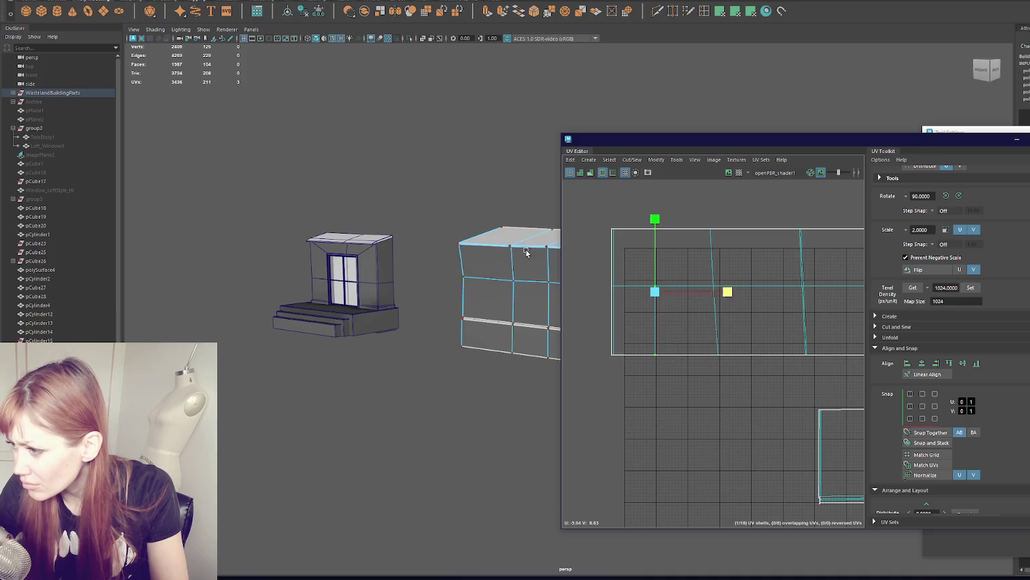
pyautogui.keyDown('alt'); pyautogui.moveTo(781, 288); pyautogui.dragTo(679, 301, button='middle'); pyautogui.keyUp('alt')
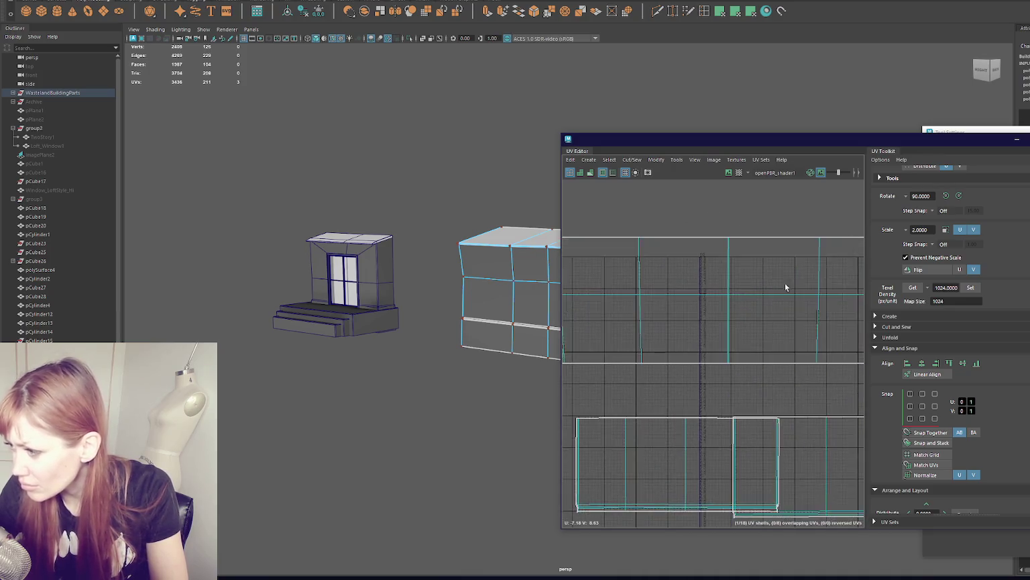
pyautogui.moveTo(717, 264); pyautogui.dragTo(677, 436)
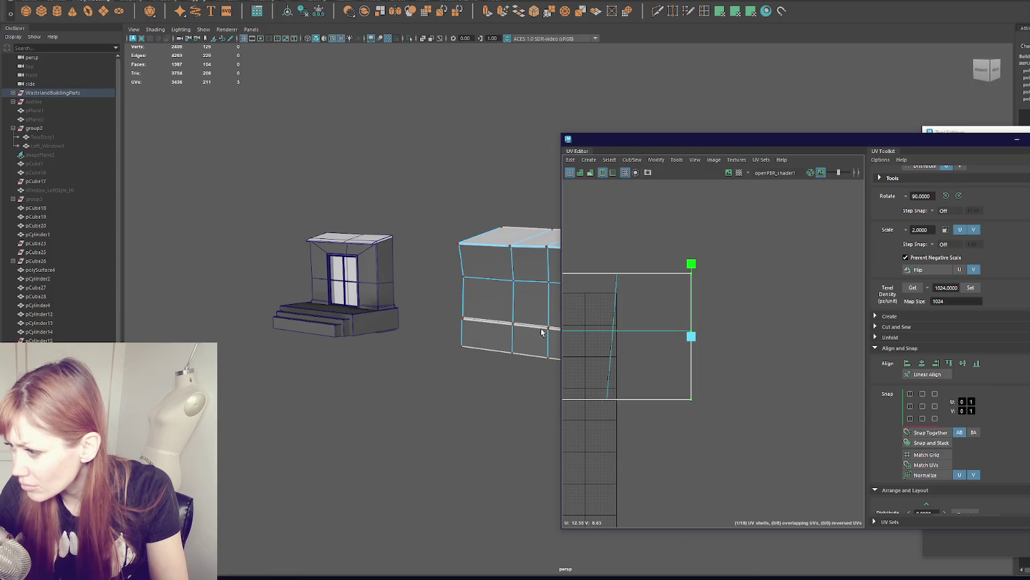
pyautogui.moveTo(585, 432); pyautogui.dragTo(585, 429)
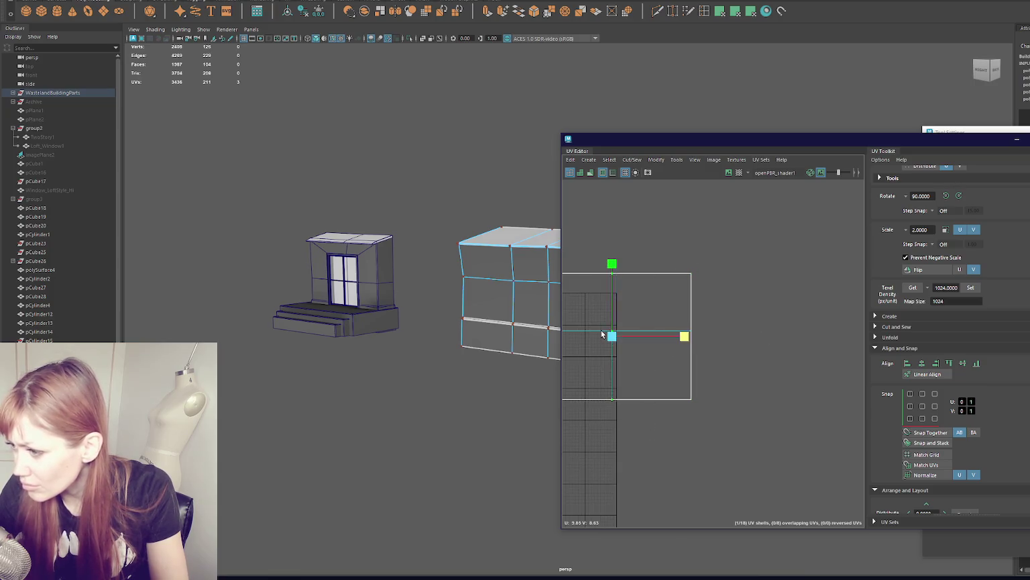
pyautogui.click(761, 318)
pyautogui.scroll(-2, 760, 335)
pyautogui.scroll(-2, 752, 299)
pyautogui.scroll(-2, 731, 286)
pyautogui.scroll(2, 627, 349)
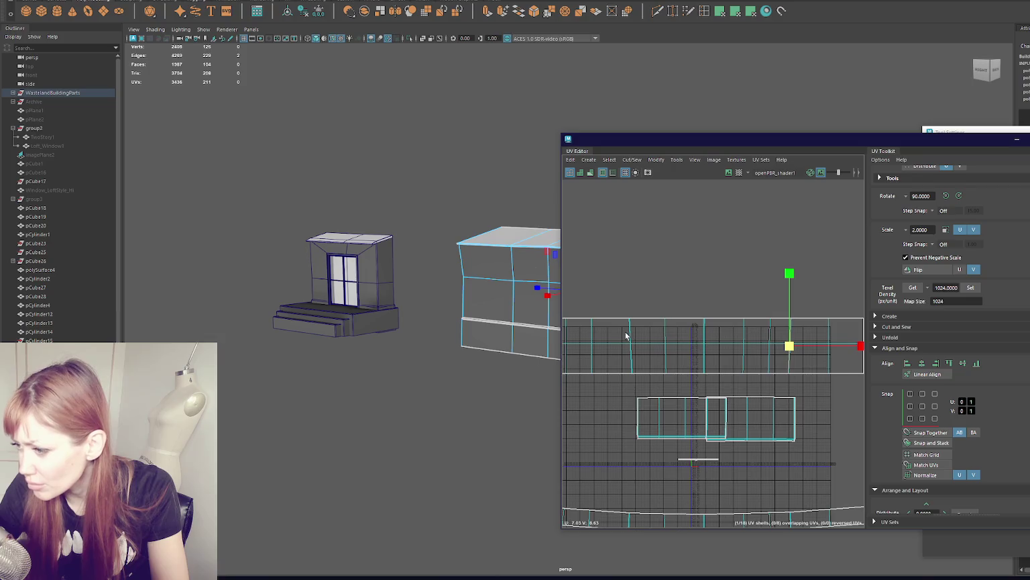
pyautogui.scroll(2, 626, 333)
pyautogui.scroll(2, 647, 334)
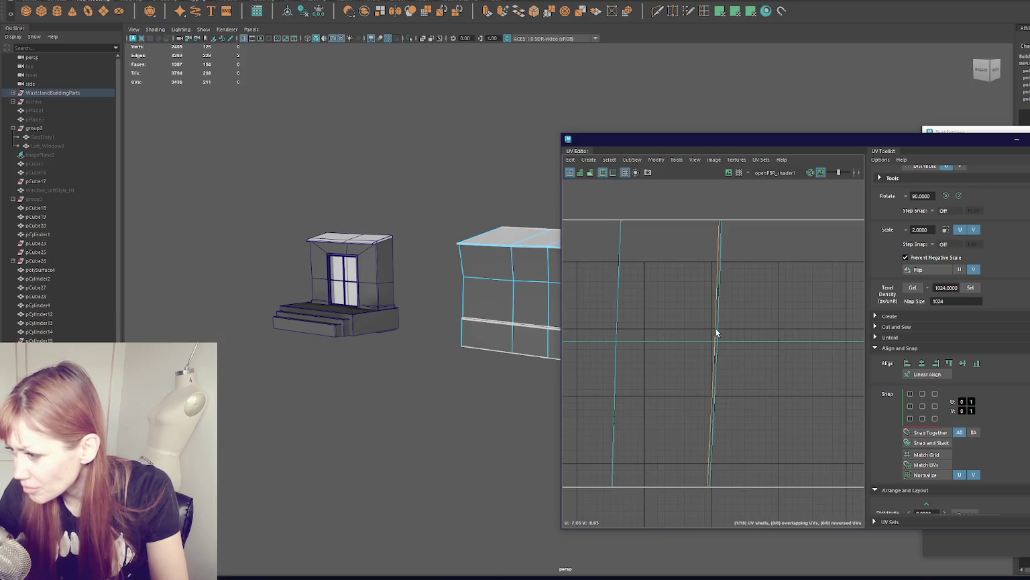
# - Adjust the slanted inner UV edge and the shell's left edge
pyautogui.click(719, 332)
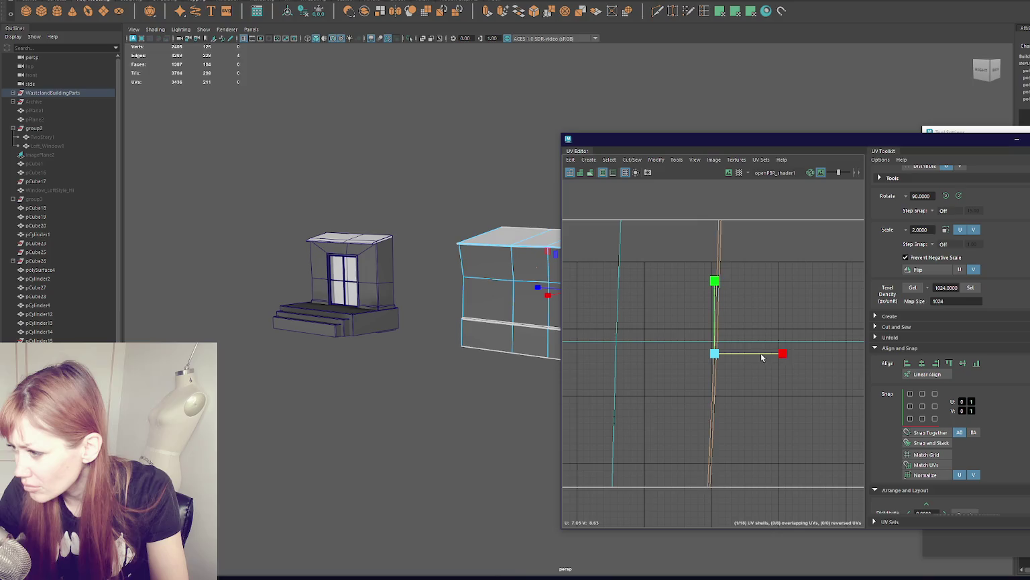
pyautogui.click(717, 312)
pyautogui.press('q')
pyautogui.press('w')
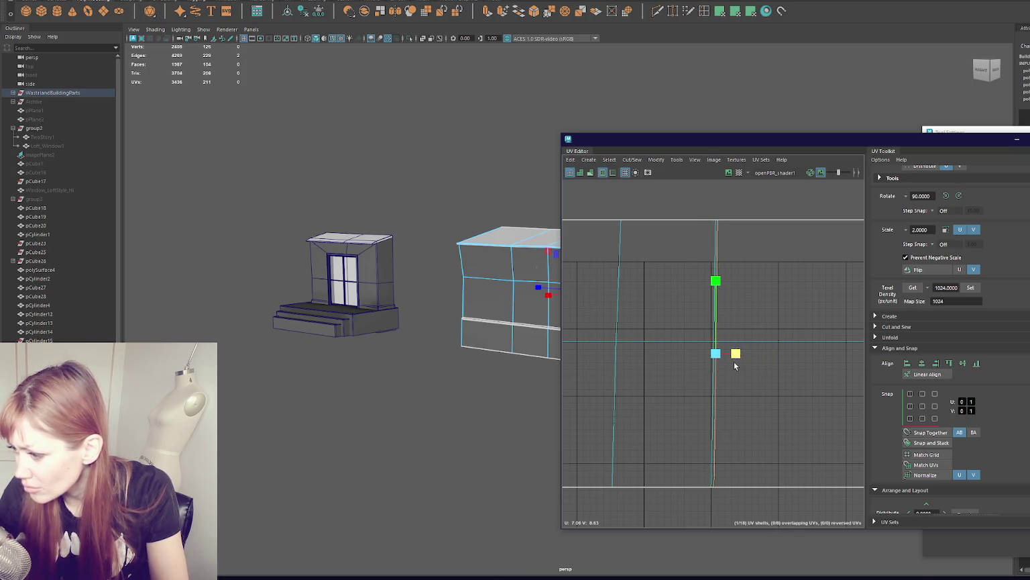
pyautogui.click(614, 325)
pyautogui.click(614, 321)
pyautogui.scroll(-3, 648, 353)
pyautogui.scroll(-3, 701, 353)
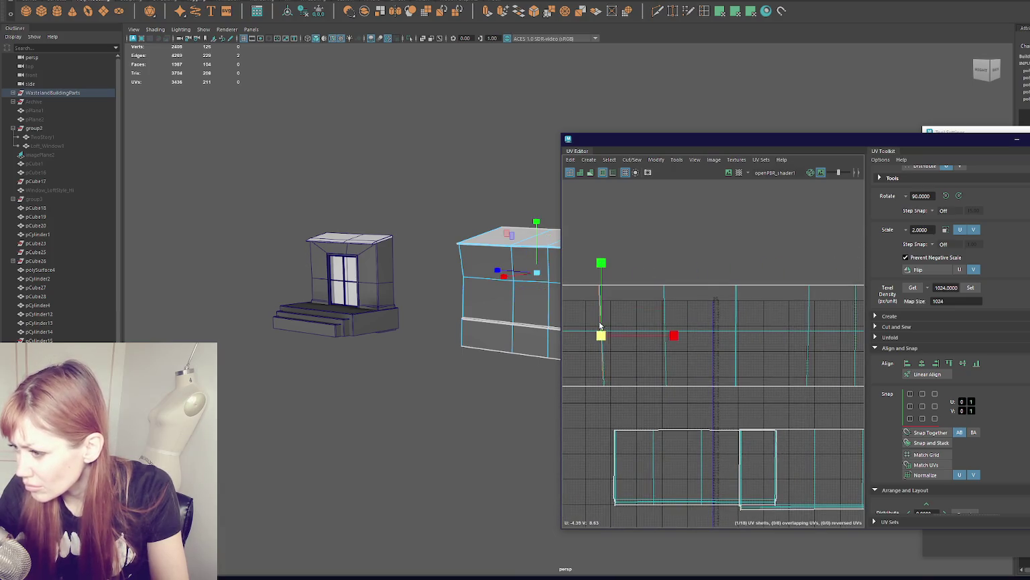
pyautogui.press('f')
pyautogui.press('q')
pyautogui.press('w')
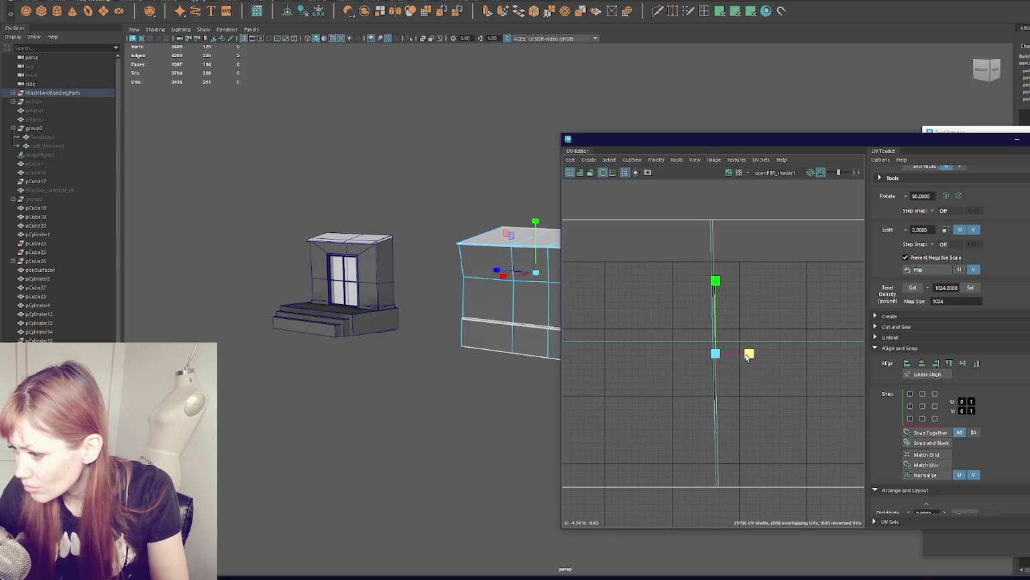
# - Review the other UV shells, then close the UV Editor
pyautogui.keyDown('alt'); pyautogui.moveTo(749, 355); pyautogui.dragTo(612, 330, button='middle'); pyautogui.keyUp('alt')
pyautogui.scroll(-3, 673, 323)
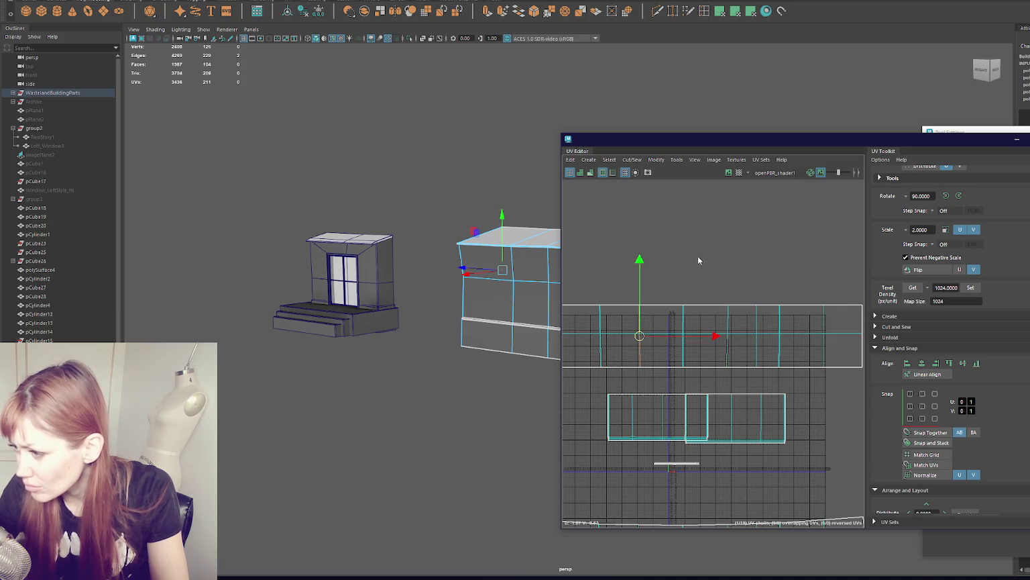
pyautogui.scroll(-3, 756, 253)
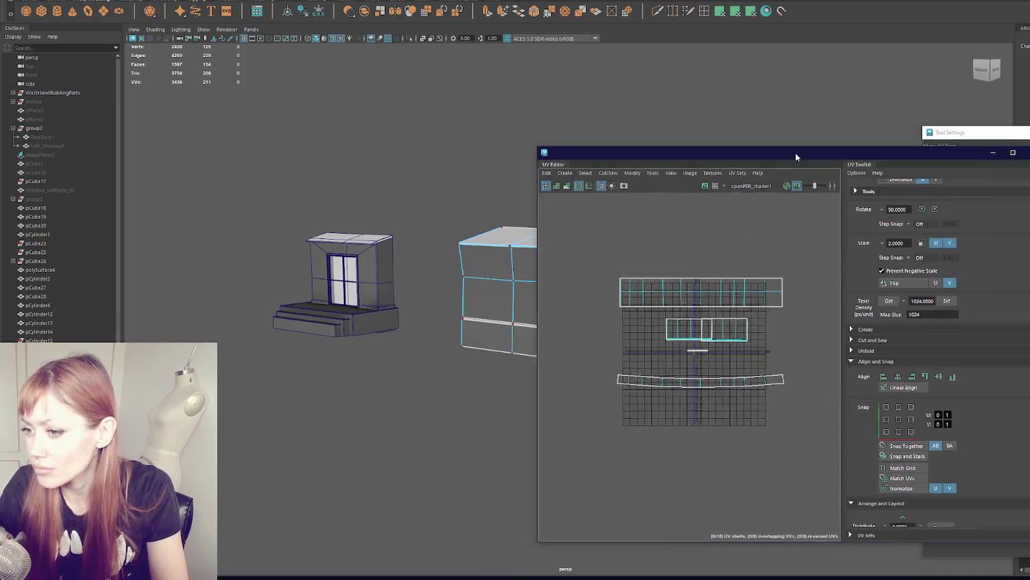
pyautogui.moveTo(511, 140)
pyautogui.keyDown('alt'); pyautogui.mouseDown()
pyautogui.moveTo(630, 206)
pyautogui.moveTo(538, 175)
pyautogui.mouseUp(); pyautogui.keyUp('alt')
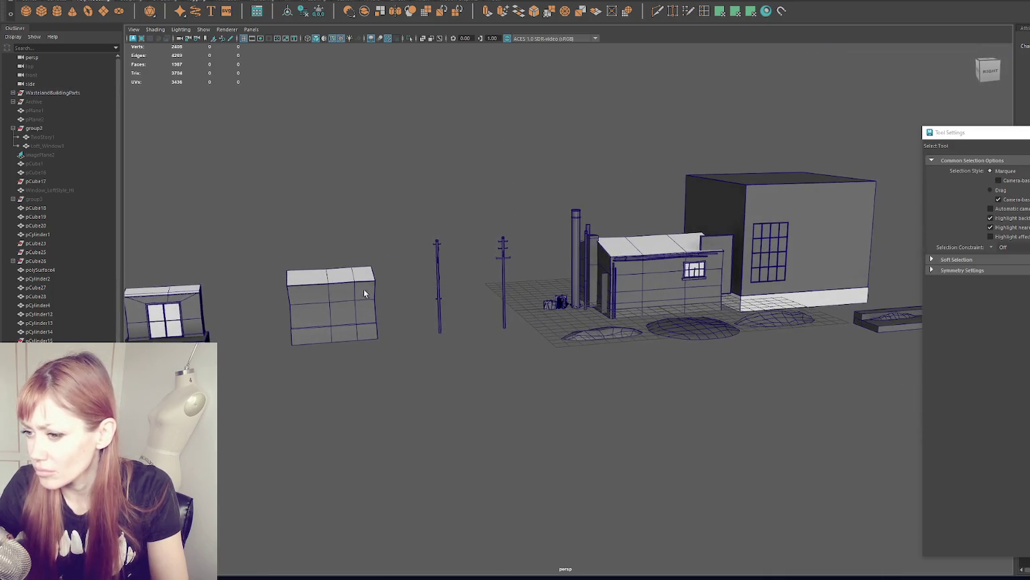
# - Select the middle row of vertices on the plain box left of the poles for scaling
pyautogui.click(363, 288)
pyautogui.moveTo(401, 276); pyautogui.dragTo(288, 306)
pyautogui.press('r')
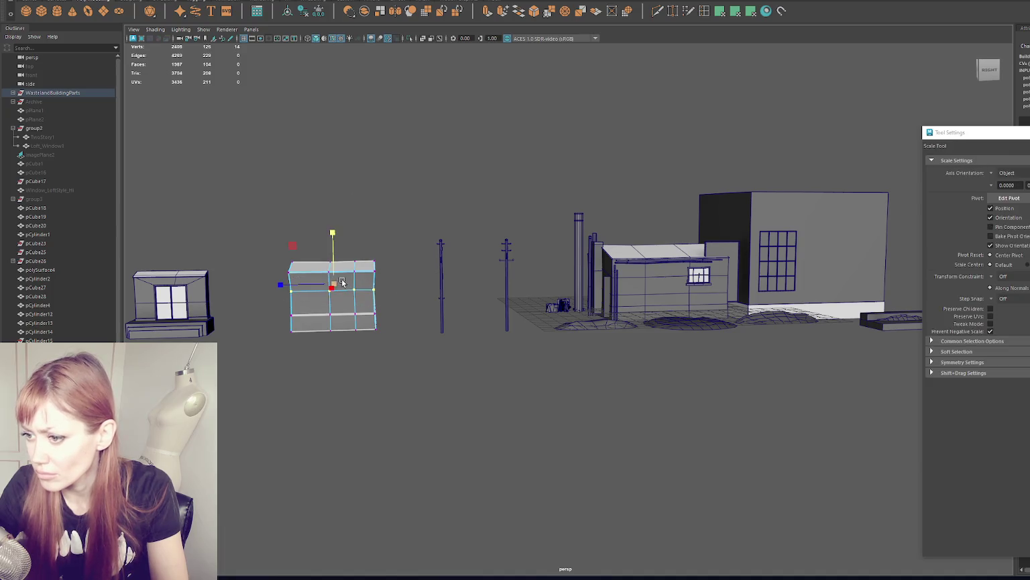
pyautogui.keyDown('alt'); pyautogui.moveTo(570, 136); pyautogui.dragTo(726, 187); pyautogui.keyUp('alt')
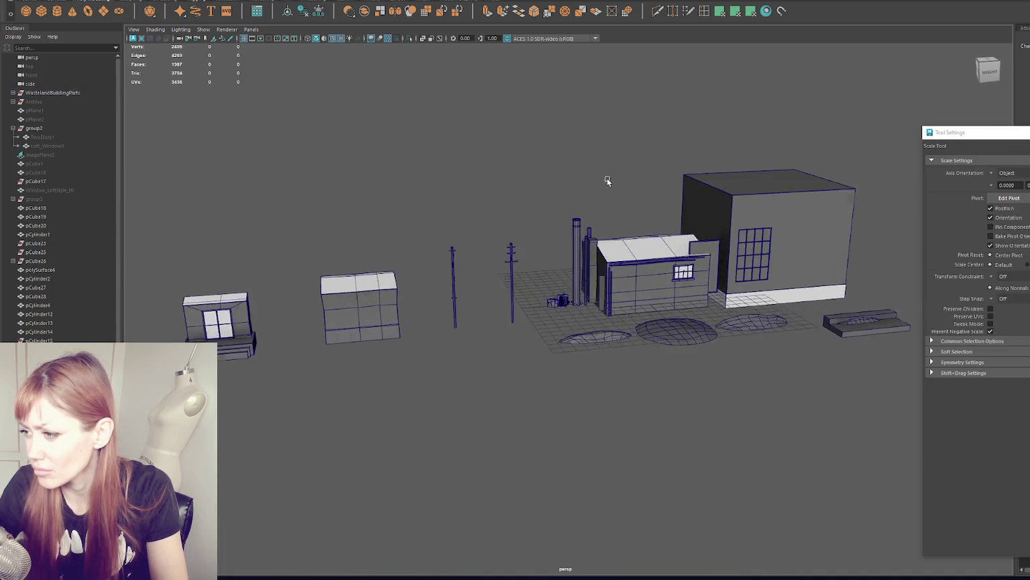
# - Duplicate the large windowed building and move the copy to the right
pyautogui.click(761, 223)
pyautogui.hotkey('ctrl', 'd')
pyautogui.moveTo(783, 239); pyautogui.dragTo(833, 218)
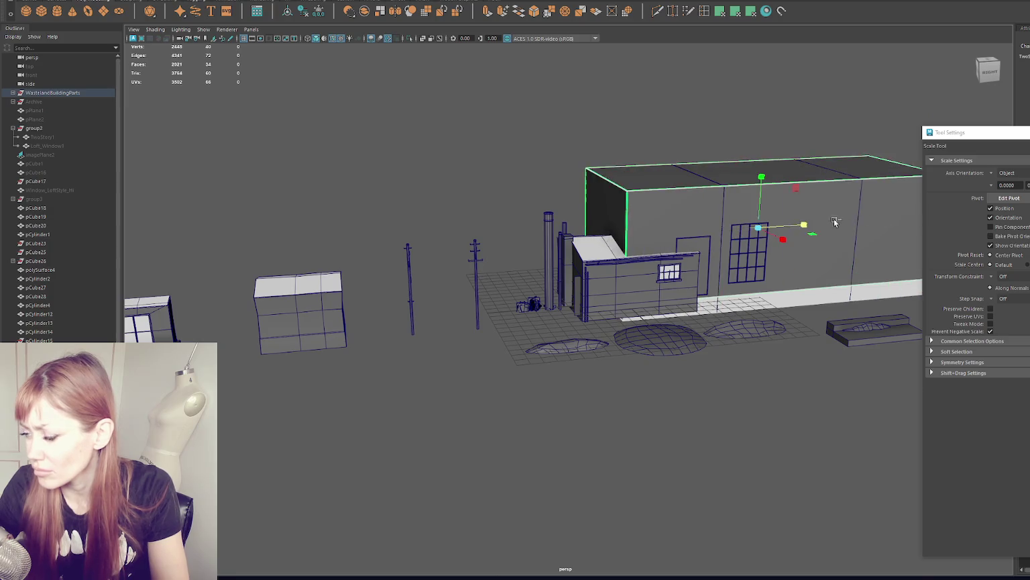
pyautogui.hotkey('ctrl', 'z')
pyautogui.press('w')
pyautogui.moveTo(761, 224); pyautogui.dragTo(777, 203)
pyautogui.press('f')
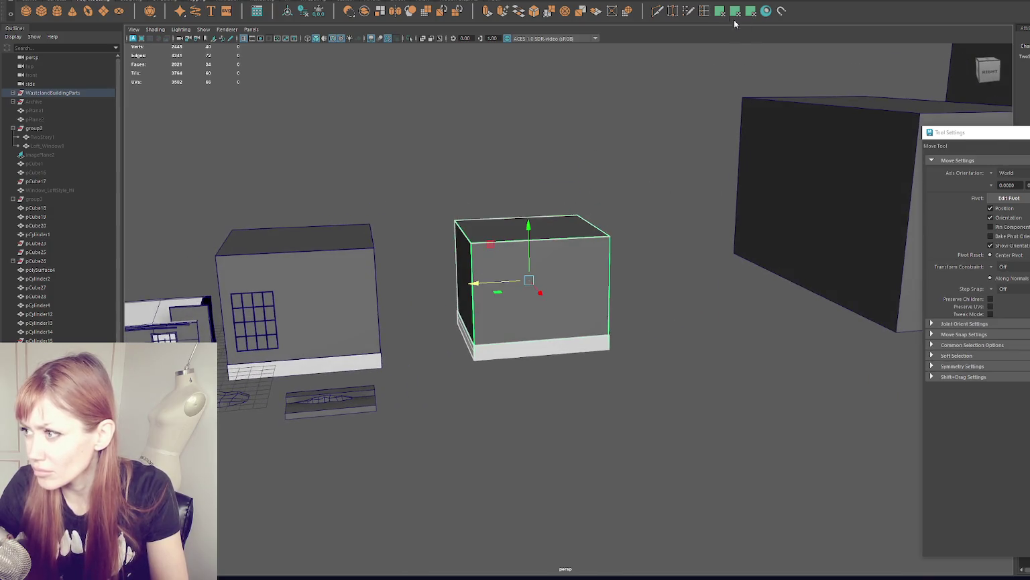
# - Insert two horizontal edge loops around the building copy
pyautogui.hotkey('ctrl', 'e')
pyautogui.click(609, 253)
pyautogui.click(609, 280)
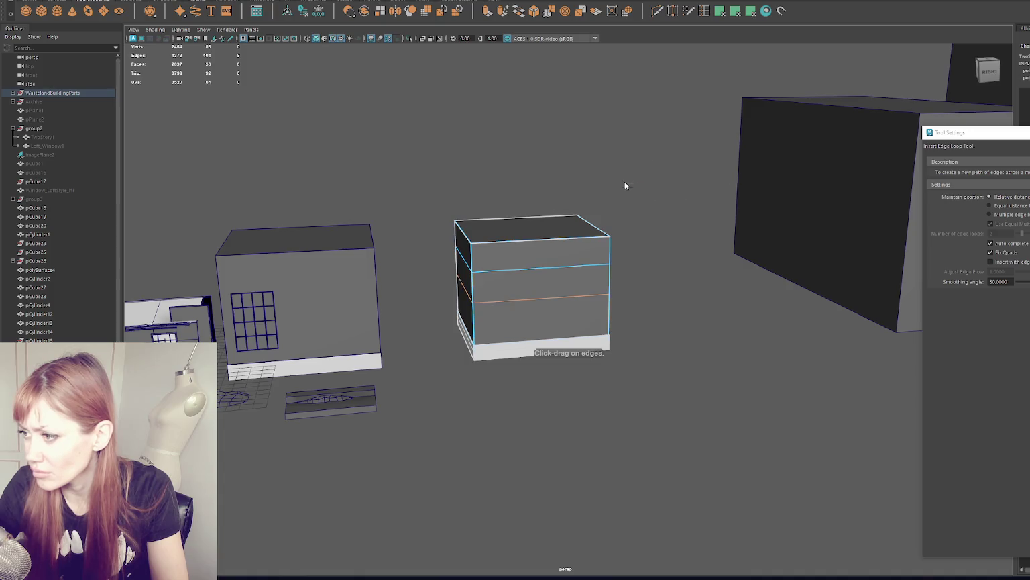
pyautogui.keyDown('alt'); pyautogui.moveTo(625, 181); pyautogui.dragTo(655, 256); pyautogui.keyUp('alt')
# - Scale the two new edge loops slightly and lower them, checking in wireframe
pyautogui.press('q')
pyautogui.press('r')
pyautogui.press('4')
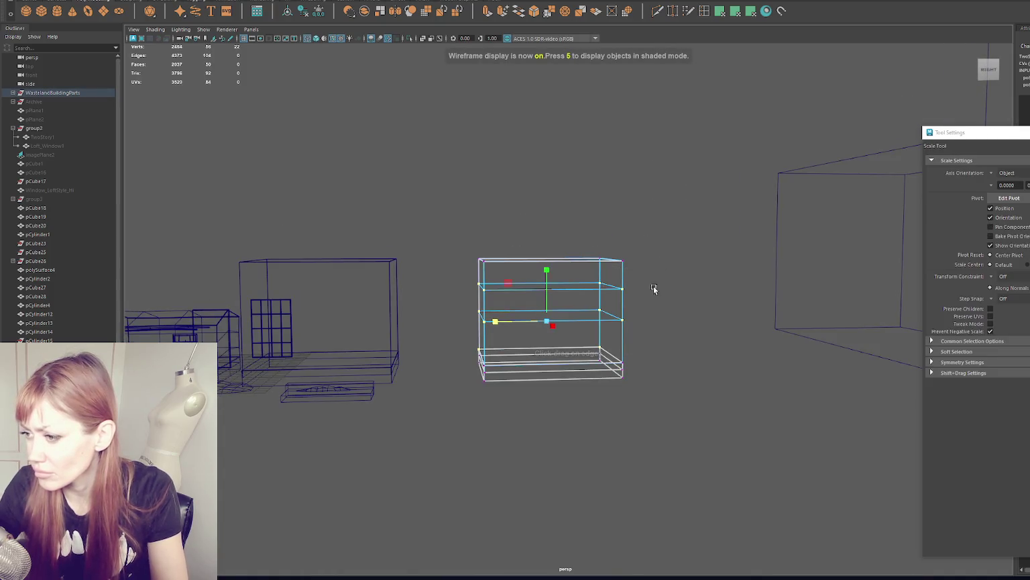
pyautogui.moveTo(549, 301); pyautogui.dragTo(546, 308)
pyautogui.press('w')
pyautogui.press('5')
pyautogui.scroll(-5, 377, 221)
pyautogui.scroll(3, 650, 280)
# - Widen the copy by pushing its right face outward
pyautogui.press('F8')
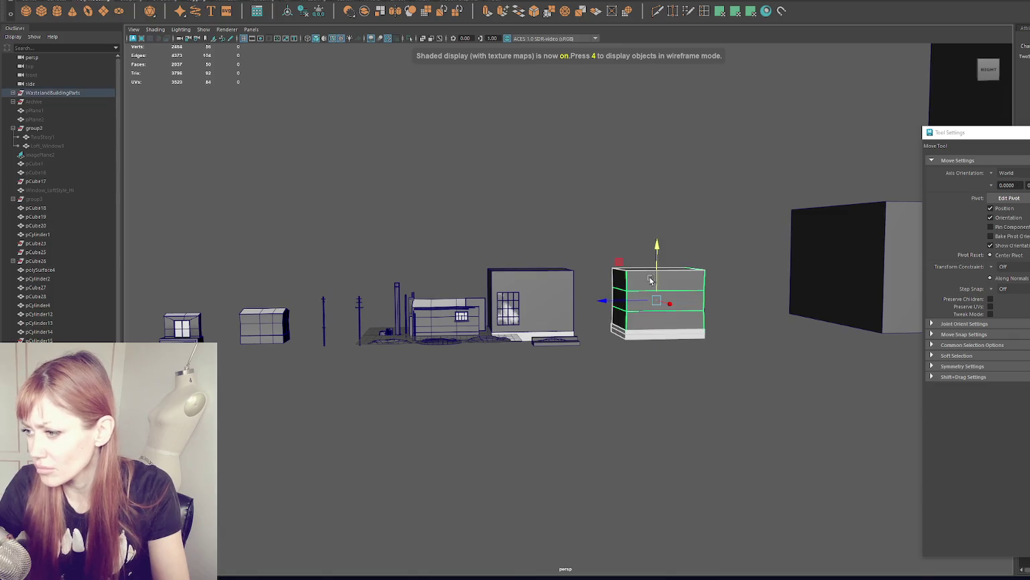
pyautogui.press('F11')
pyautogui.click(701, 301)
pyautogui.moveTo(714, 302); pyautogui.dragTo(731, 302)
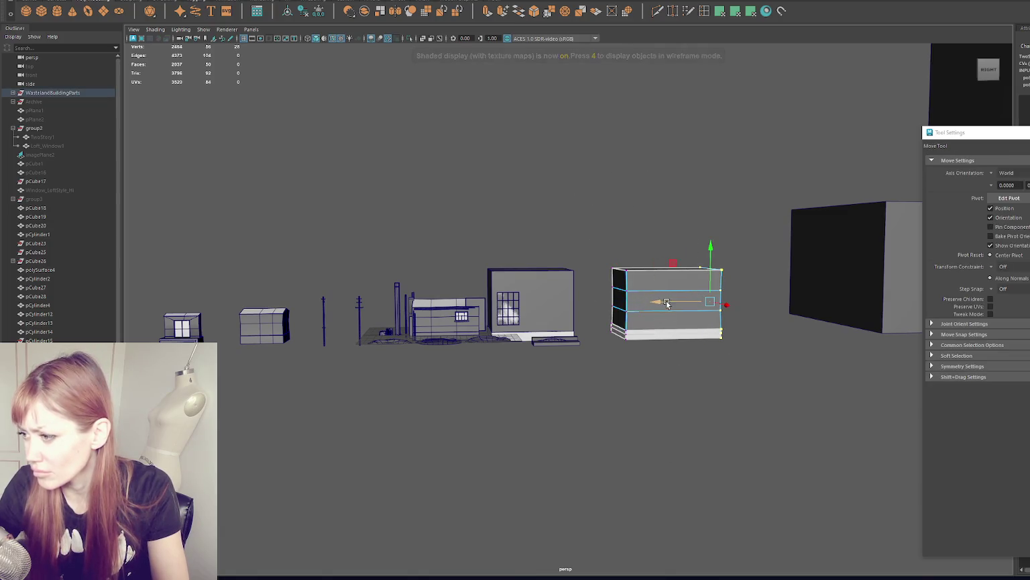
pyautogui.click(662, 189)
# - Slide the widened box flush against the windowed building
pyautogui.keyDown('alt'); pyautogui.moveTo(662, 190); pyautogui.dragTo(644, 186); pyautogui.keyUp('alt')
pyautogui.click(623, 293)
pyautogui.moveTo(623, 293); pyautogui.dragTo(581, 295)
pyautogui.click(530, 230)
pyautogui.moveTo(530, 230)
pyautogui.keyDown('alt'); pyautogui.mouseDown()
pyautogui.moveTo(559, 230)
pyautogui.moveTo(552, 248)
pyautogui.mouseUp(); pyautogui.keyUp('alt')
# - Add an extra horizontal edge loop to the windowed building
pyautogui.click(550, 268)
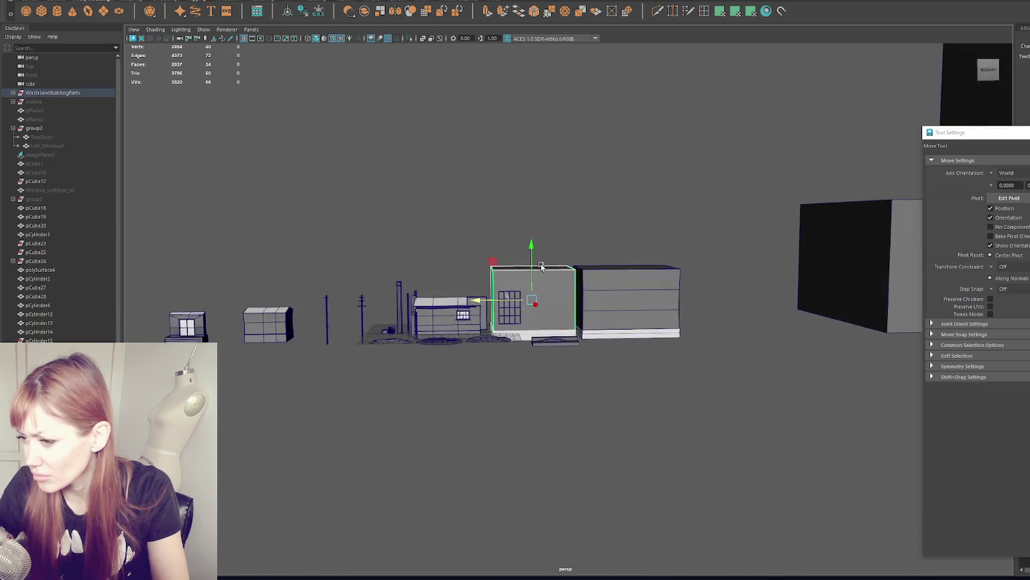
pyautogui.scroll(2, 705, 44)
pyautogui.press('F10')
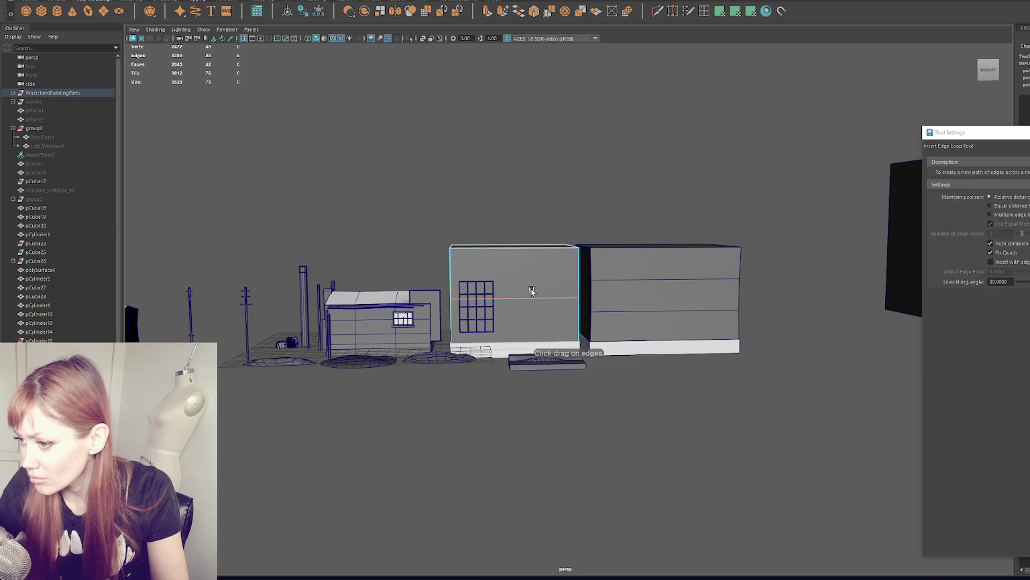
pyautogui.click(531, 291)
pyautogui.press('r')
pyautogui.click(740, 159)
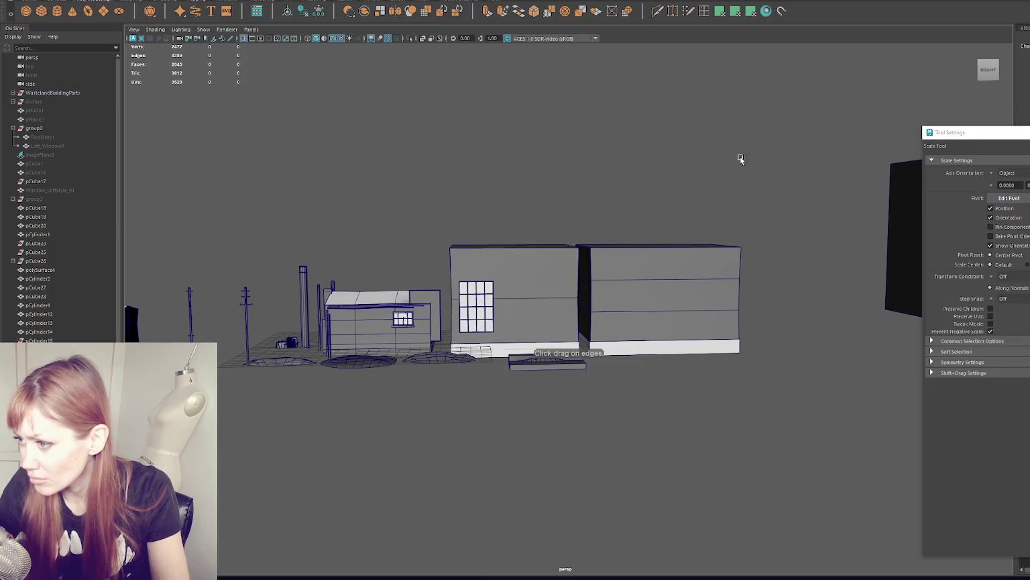
# - Orbit and zoom out to view the whole scene with the new annex
pyautogui.scroll(-5, 741, 201)
pyautogui.press('q')
pyautogui.moveTo(741, 227)
pyautogui.keyDown('alt'); pyautogui.mouseDown()
pyautogui.moveTo(634, 263)
pyautogui.moveTo(695, 267)
pyautogui.mouseUp(); pyautogui.keyUp('alt')
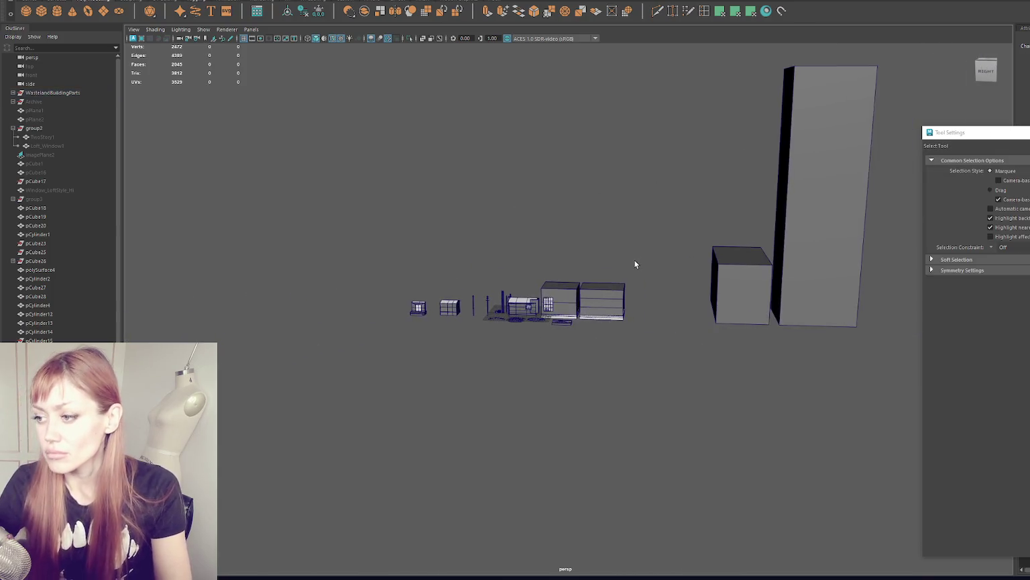
pyautogui.scroll(2, 635, 259)
pyautogui.scroll(2, 594, 270)
pyautogui.scroll(3, 613, 271)
pyautogui.scroll(2, 633, 273)
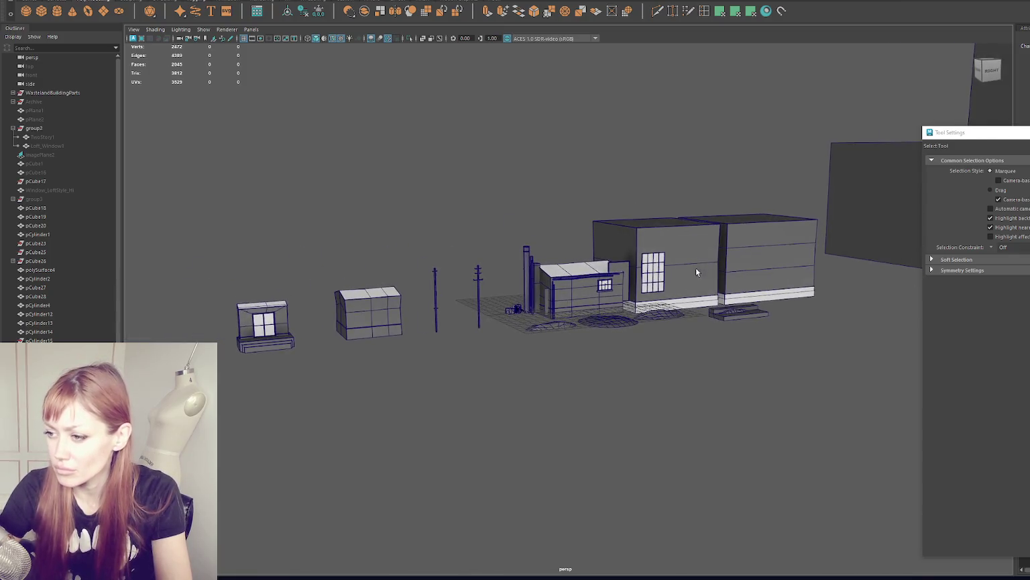
pyautogui.scroll(2, 685, 269)
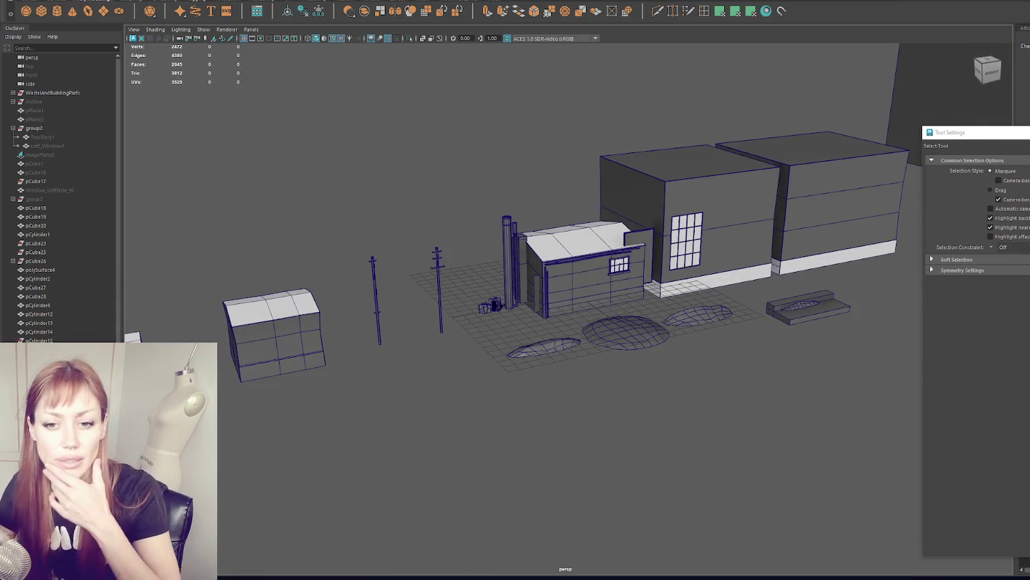
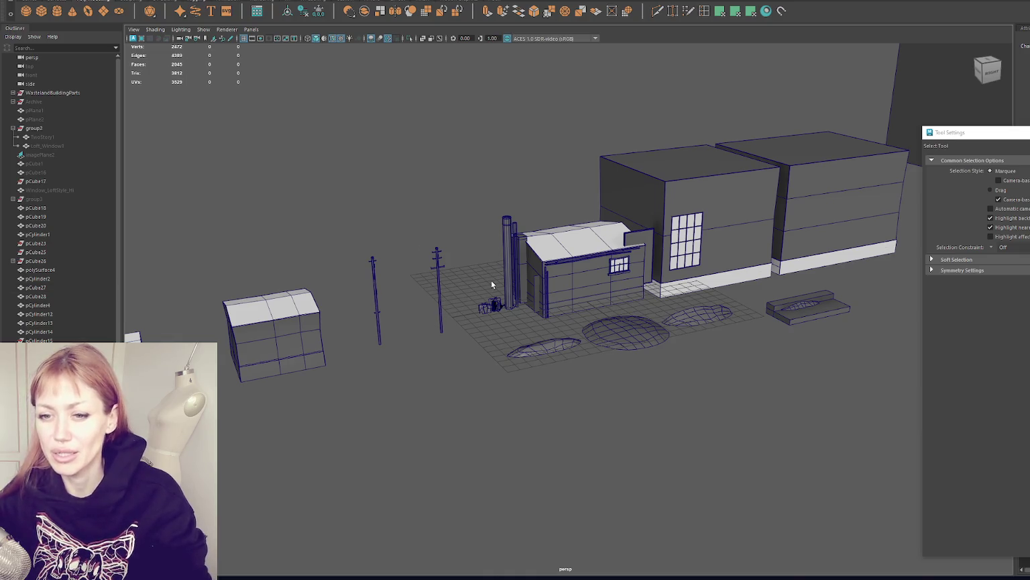
# - Select the top edge ring of the thin pipe by the wall and move it down
pyautogui.scroll(3, 407, 228)
pyautogui.scroll(3, 437, 259)
pyautogui.click(418, 262)
pyautogui.press('f')
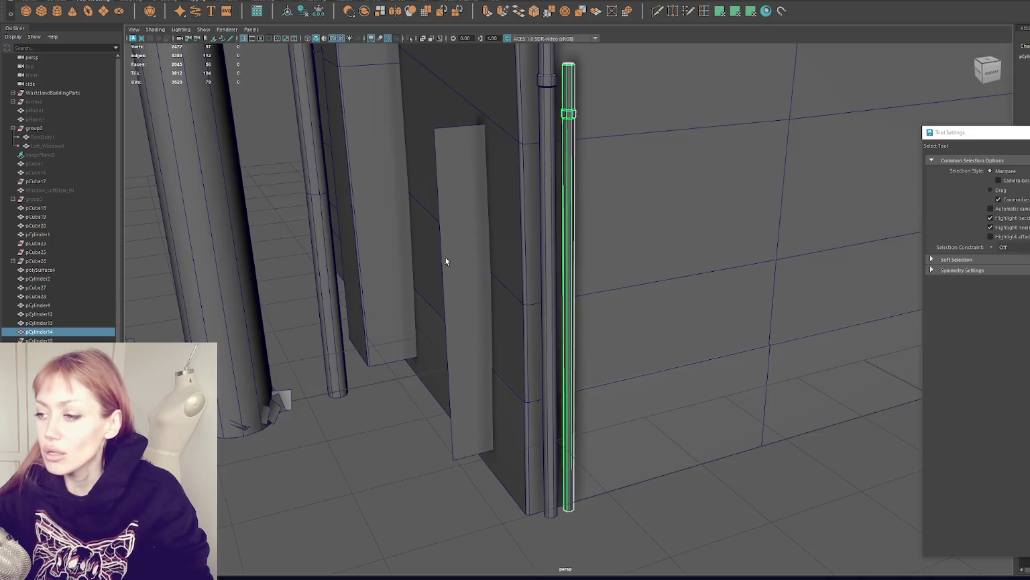
pyautogui.scroll(-2, 444, 256)
pyautogui.keyDown('alt'); pyautogui.moveTo(496, 199); pyautogui.dragTo(244, 170); pyautogui.keyUp('alt')
pyautogui.moveTo(244, 170); pyautogui.dragTo(288, 154, button='right')
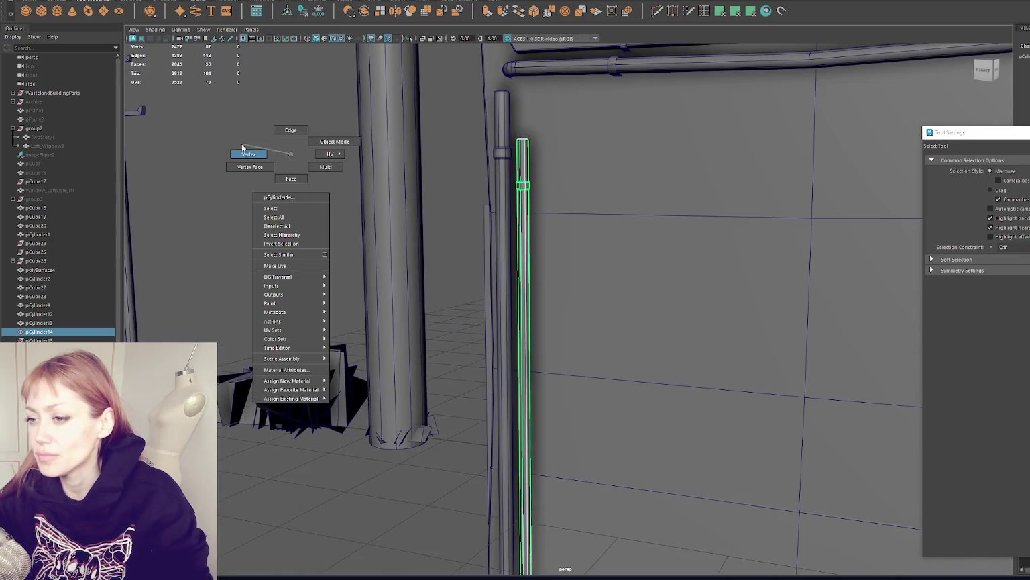
pyautogui.press('w')
pyautogui.moveTo(526, 117); pyautogui.dragTo(525, 164)
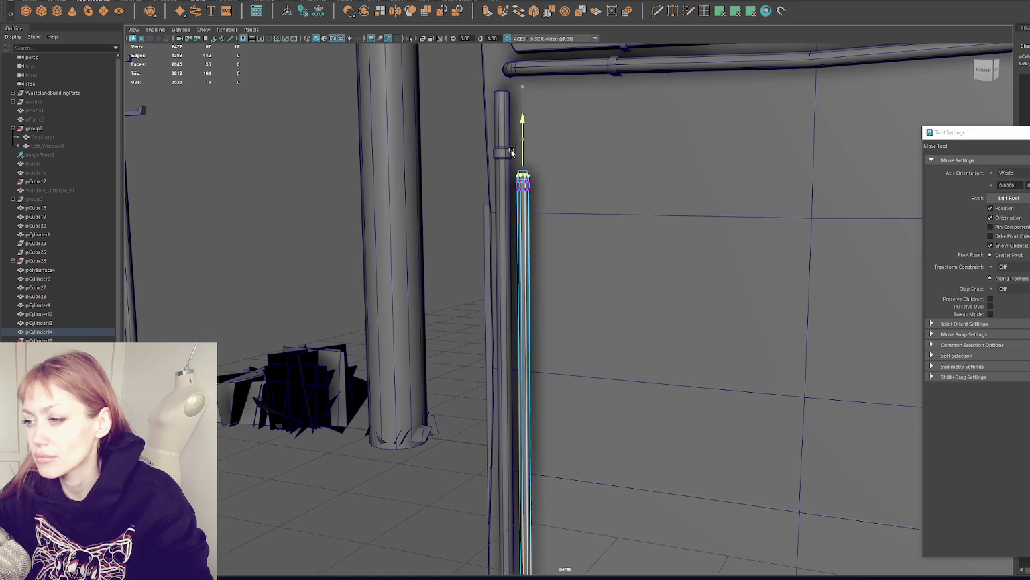
# - Select the tall pipe's top edge loop and move it down
pyautogui.click(322, 138)
pyautogui.keyDown('alt'); pyautogui.moveTo(322, 138); pyautogui.dragTo(452, 173); pyautogui.keyUp('alt')
pyautogui.click(516, 188)
pyautogui.moveTo(295, 127); pyautogui.dragTo(285, 119, button='right')
pyautogui.doubleClick(508, 95)
pyautogui.moveTo(510, 81); pyautogui.dragTo(513, 147)
pyautogui.press('r')
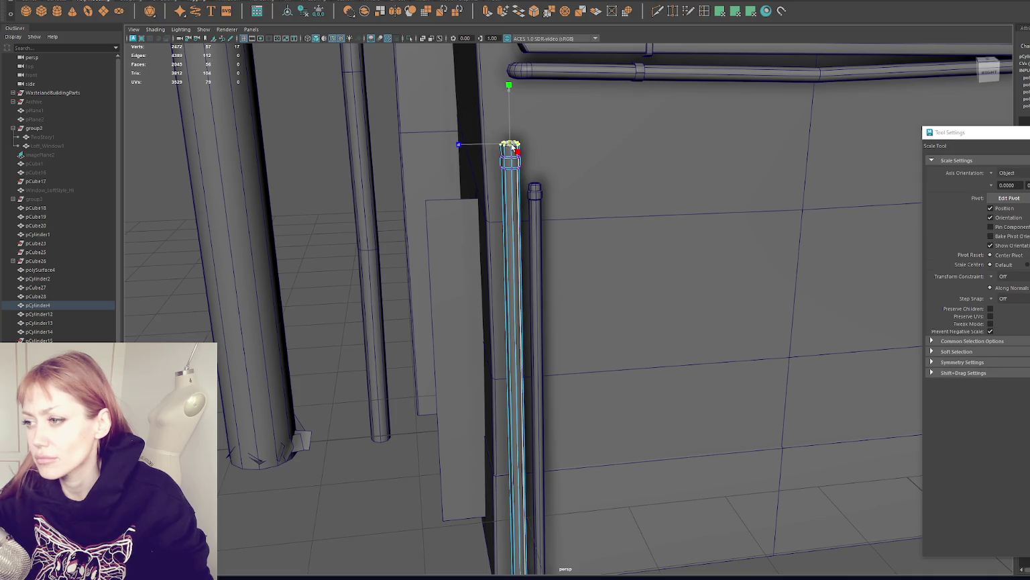
pyautogui.press('q')
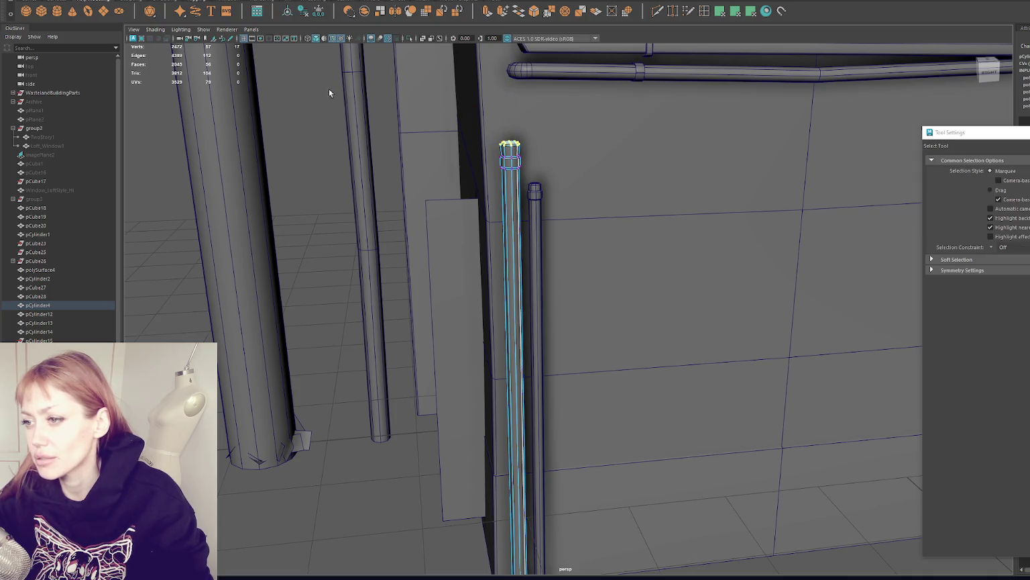
# - Toggle soft selection falloff and orbit to a frontal view of the pipes
pyautogui.keyDown('alt'); pyautogui.moveTo(329, 94); pyautogui.dragTo(542, 162); pyautogui.keyUp('alt')
pyautogui.press('w')
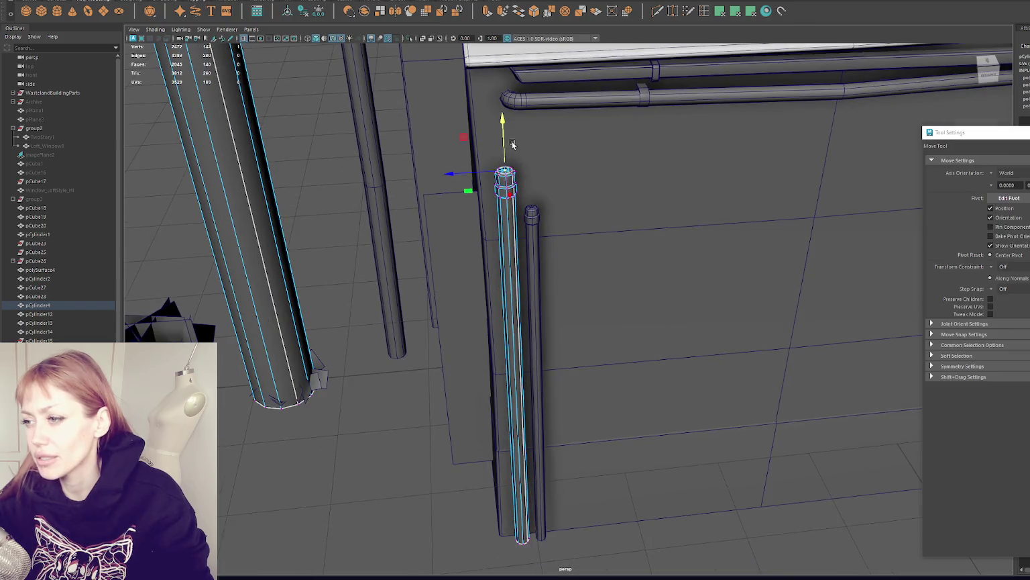
pyautogui.press('b')
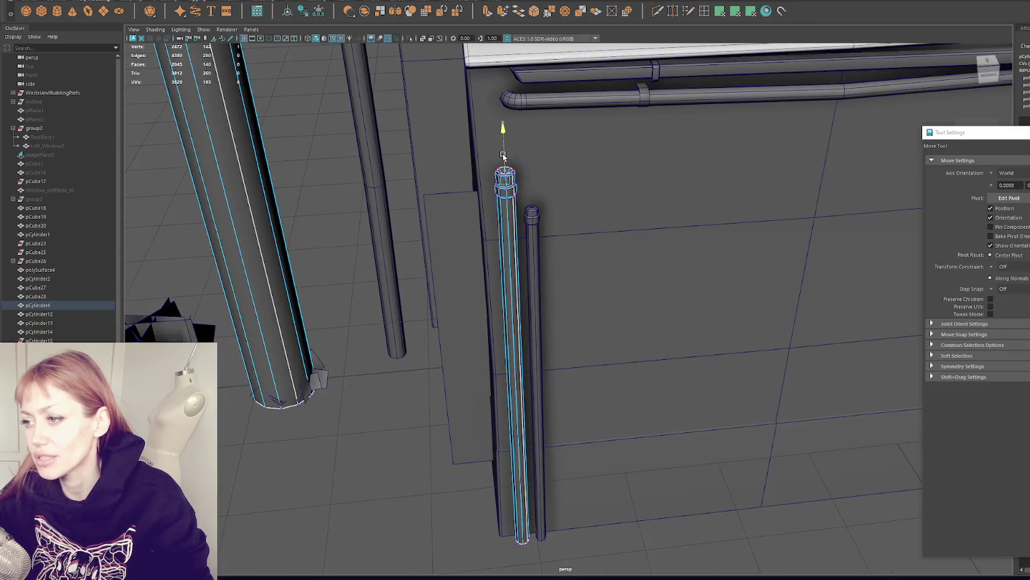
pyautogui.keyDown('alt'); pyautogui.moveTo(504, 146); pyautogui.dragTo(469, 151); pyautogui.keyUp('alt')
pyautogui.scroll(3, 480, 70)
pyautogui.scroll(-3, 481, 70)
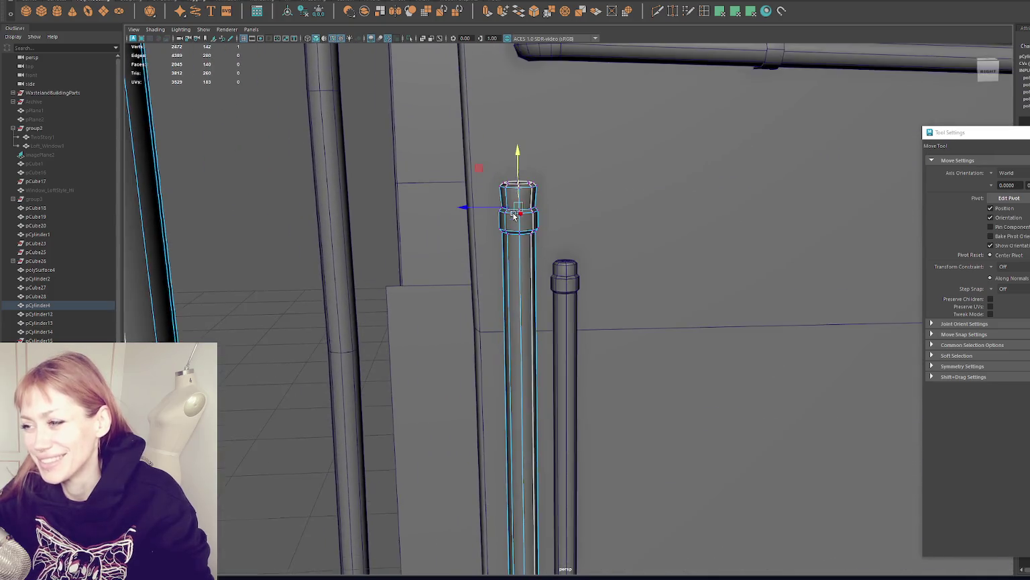
pyautogui.scroll(2, 542, 153)
# - Scale the tall pipe's top inward into a tapered lip above the flange ring
pyautogui.press('r')
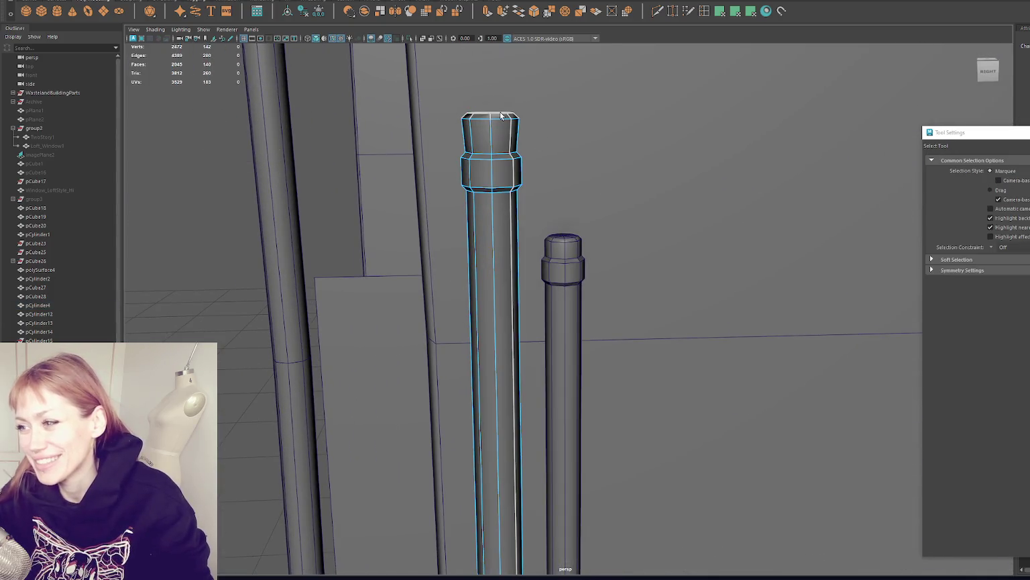
pyautogui.click(490, 119)
pyautogui.moveTo(490, 127)
pyautogui.keyDown('alt'); pyautogui.mouseDown()
pyautogui.moveTo(489, 142)
pyautogui.moveTo(551, 161)
pyautogui.mouseUp(); pyautogui.keyUp('alt')
pyautogui.press('w')
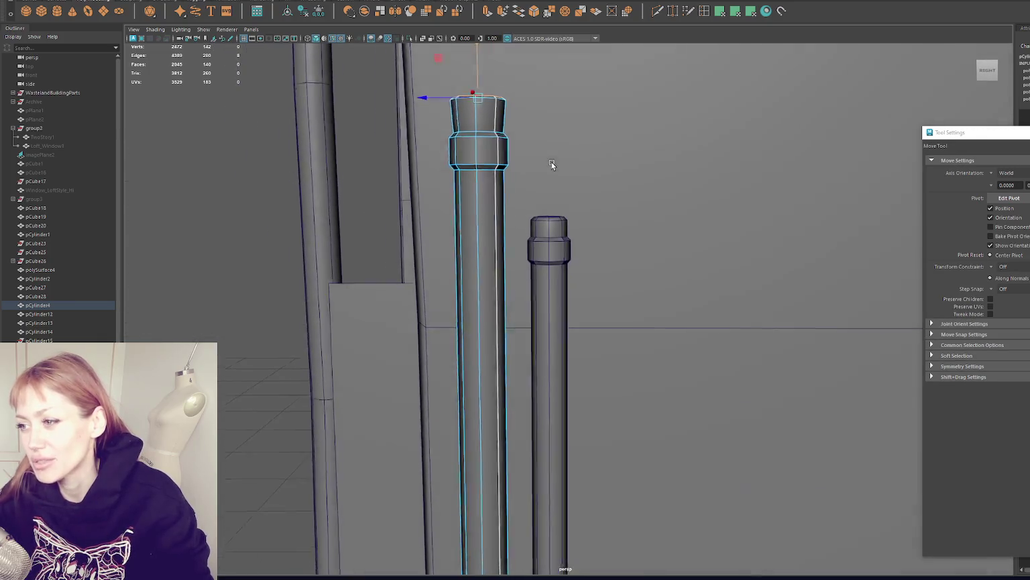
pyautogui.press('q')
pyautogui.click(481, 128)
pyautogui.press('r')
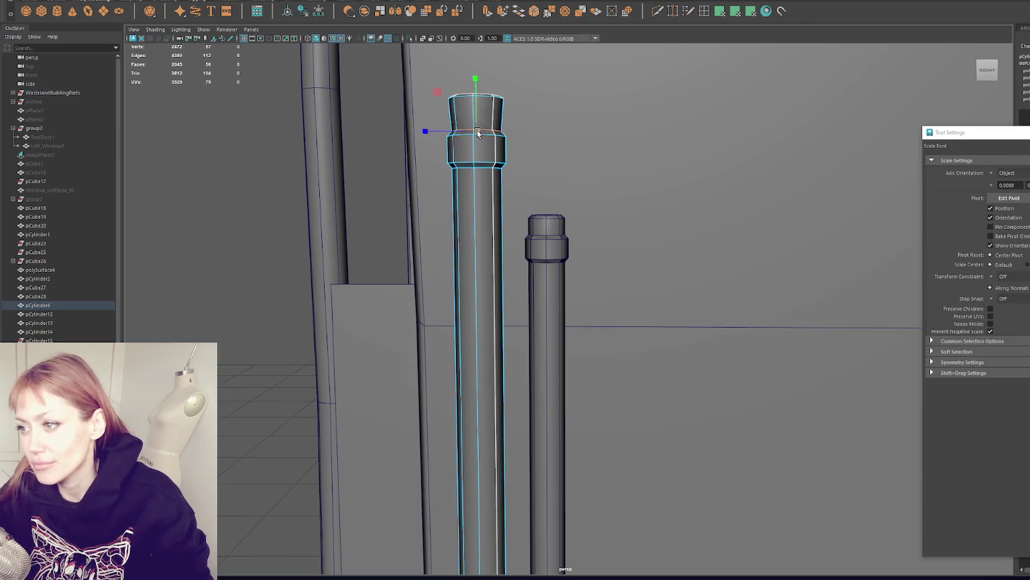
# - Select the top edge loop of the shorter pipe
pyautogui.click(549, 245)
pyautogui.moveTo(546, 231); pyautogui.dragTo(500, 226, button='right')
pyautogui.doubleClick(546, 216)
# - Delete the short pipe's top cap faces and extrude its open top edge
pyautogui.press('q')
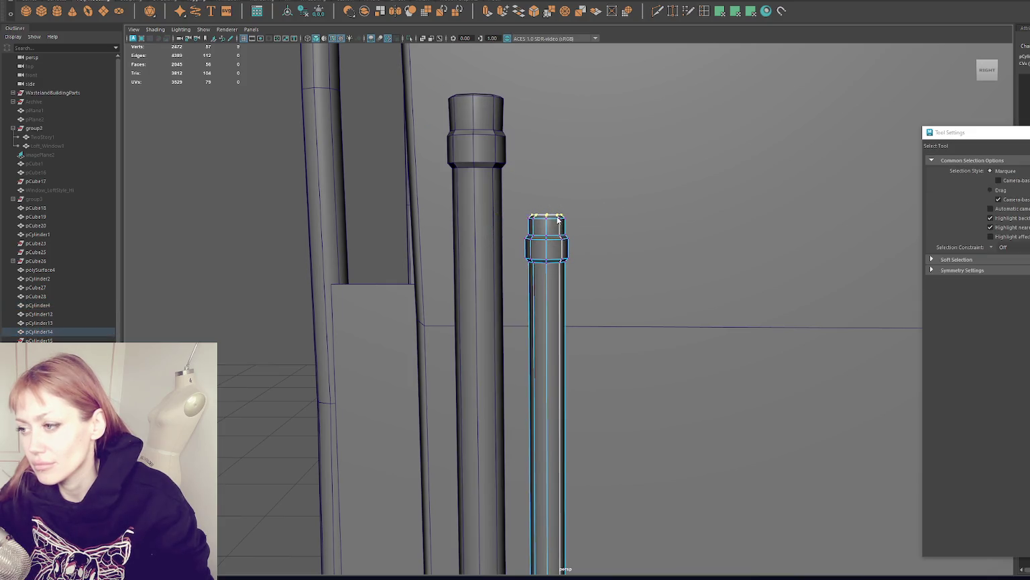
pyautogui.click(550, 229)
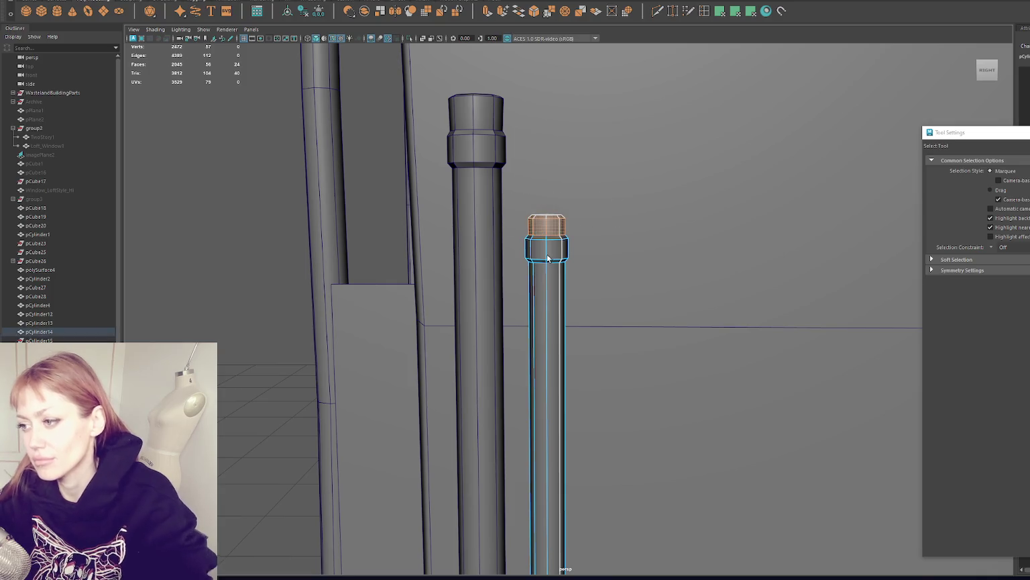
pyautogui.rightClick(542, 230)
pyautogui.hotkey('ctrl', 'z')
pyautogui.click(548, 266)
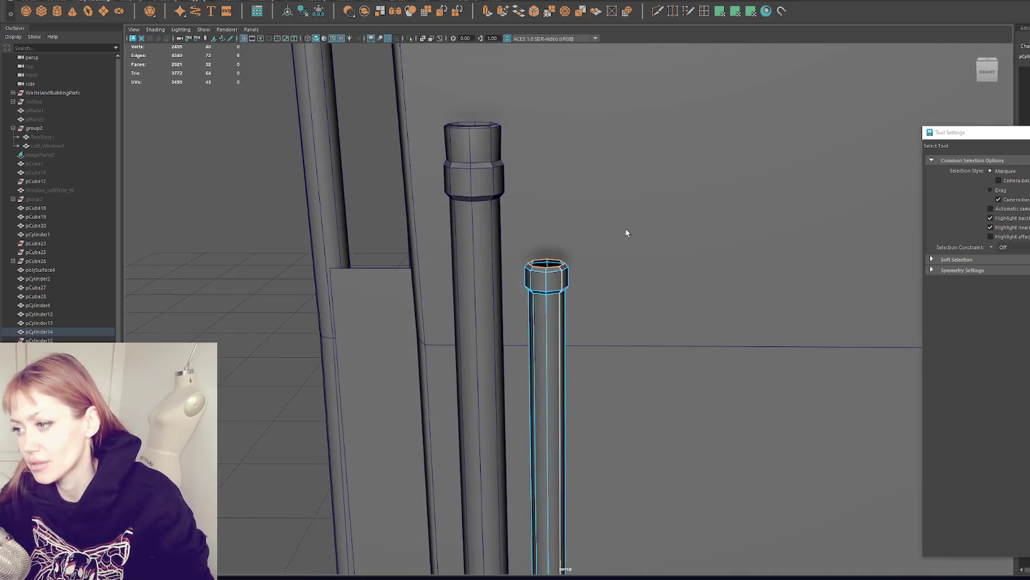
pyautogui.click(487, 11)
pyautogui.click(191, 1)
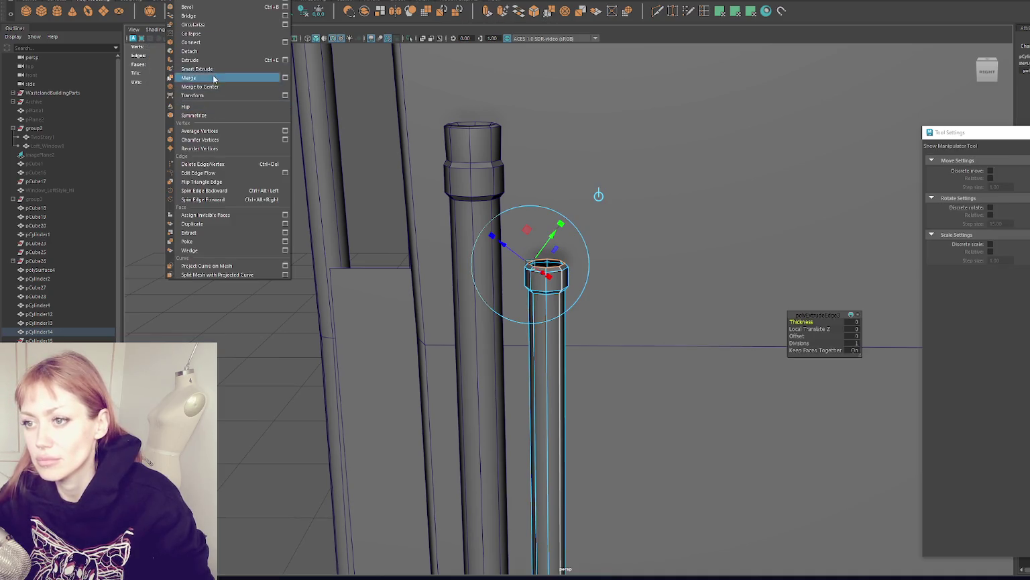
pyautogui.click(195, 81)
pyautogui.moveTo(208, 123); pyautogui.dragTo(431, 184, button='right')
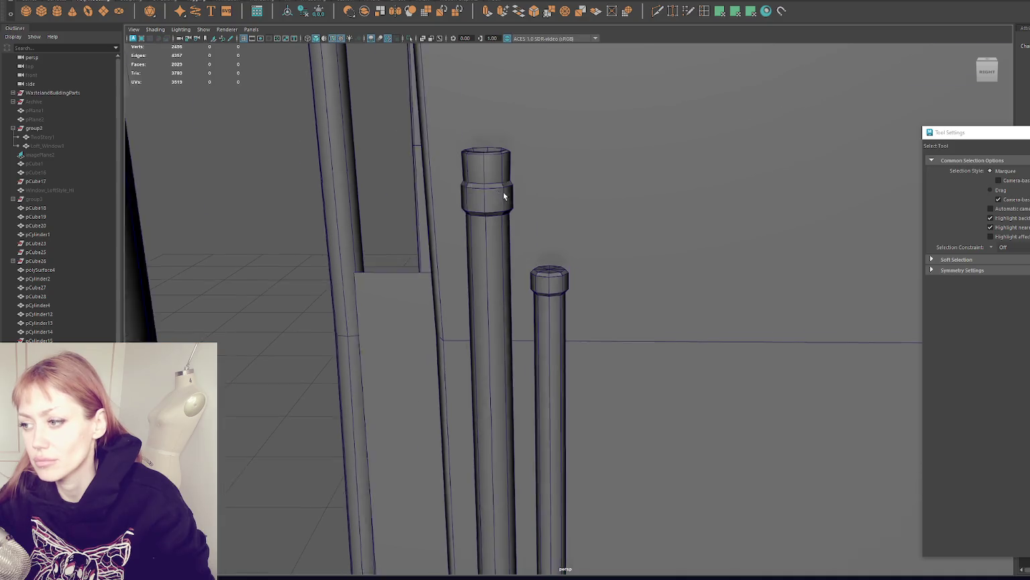
# - Delete the tall pipe, pCylinder4, from the scene
pyautogui.scroll(-5, 504, 192)
pyautogui.click(563, 289)
pyautogui.click(534, 279)
pyautogui.press('Delete')
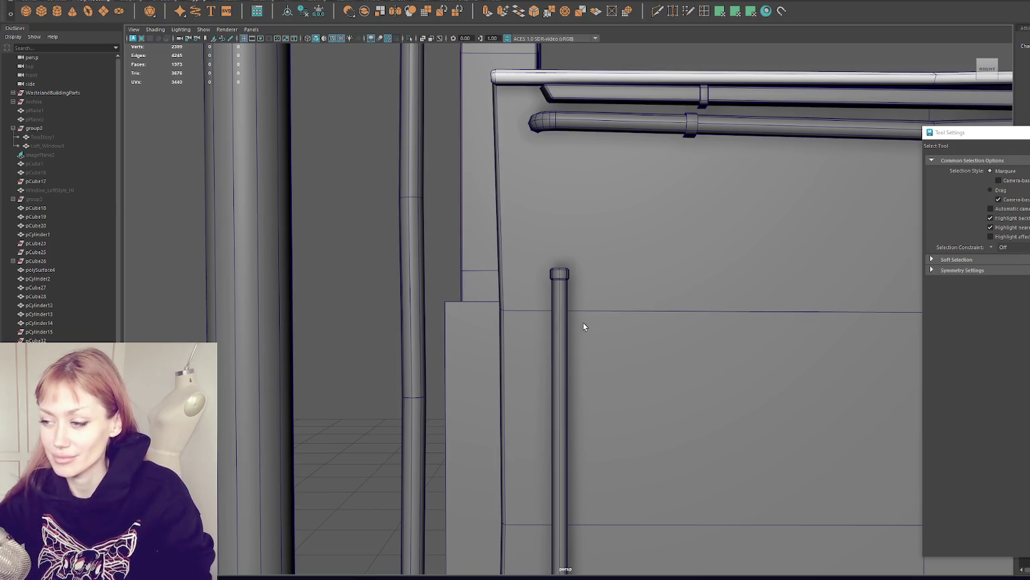
# - Insert a new edge loop across the thin pipe with the Insert Edge Loop Tool
pyautogui.click(565, 323)
pyautogui.keyDown('alt'); pyautogui.moveTo(565, 324); pyautogui.dragTo(495, 121); pyautogui.keyUp('alt')
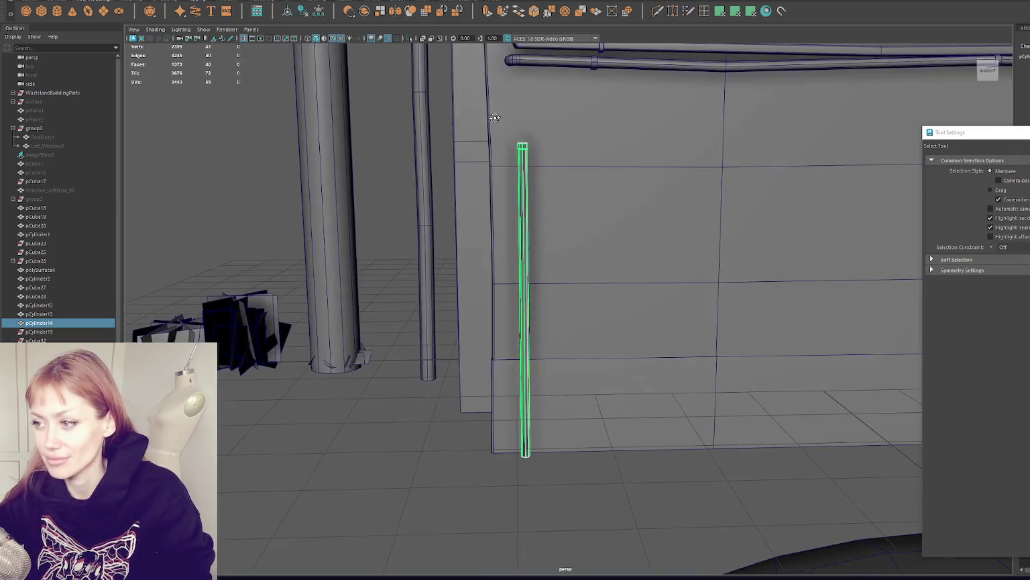
pyautogui.keyDown('alt'); pyautogui.moveTo(538, 133); pyautogui.dragTo(548, 272, button='right'); pyautogui.keyUp('alt')
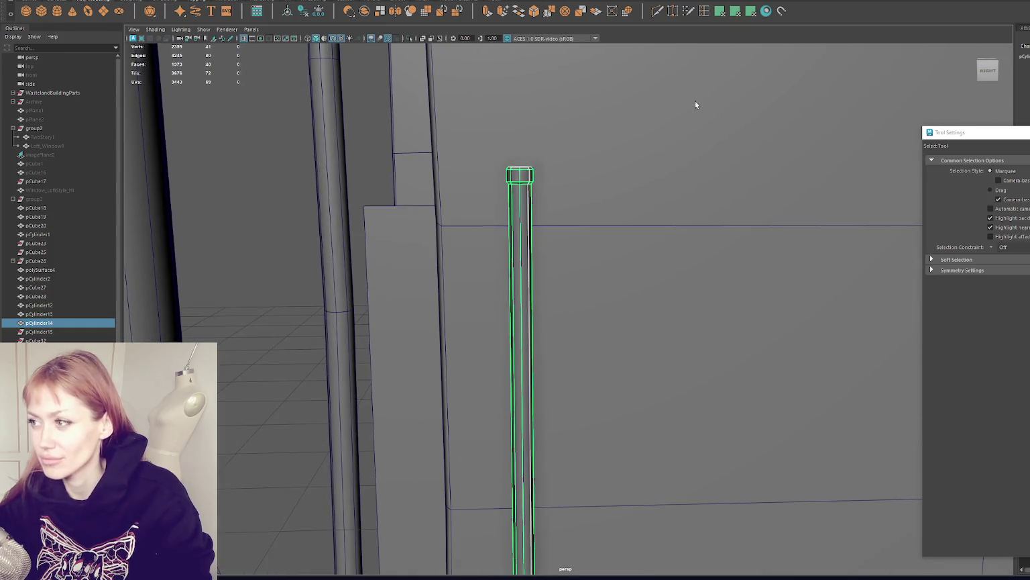
pyautogui.click(704, 11)
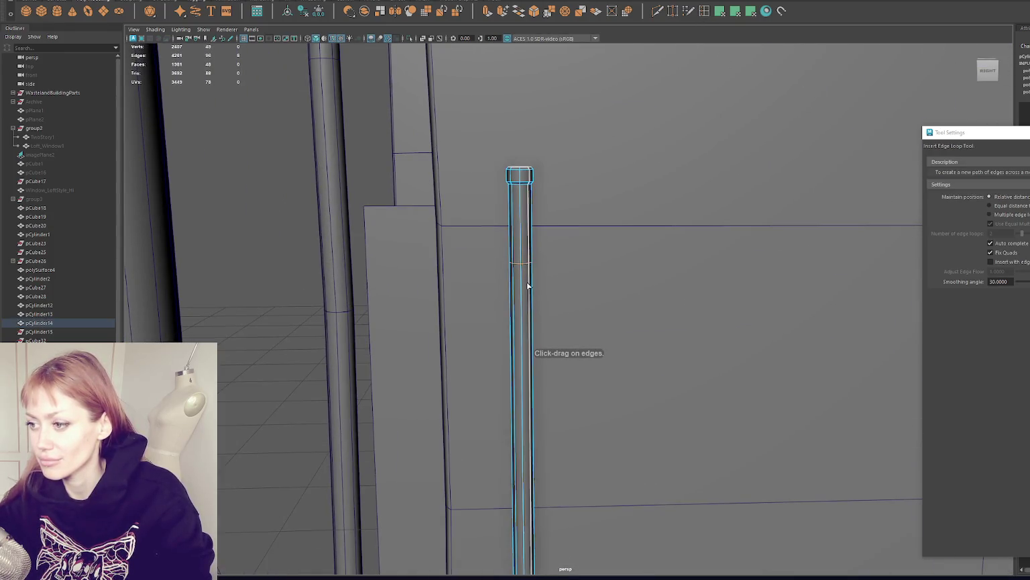
pyautogui.scroll(2, 514, 260)
pyautogui.moveTo(498, 266)
pyautogui.mouseDown()
pyautogui.moveTo(499, 233)
pyautogui.moveTo(530, 251)
pyautogui.mouseUp()
# - Scale the new face ring outward into a raised collar
pyautogui.press('w')
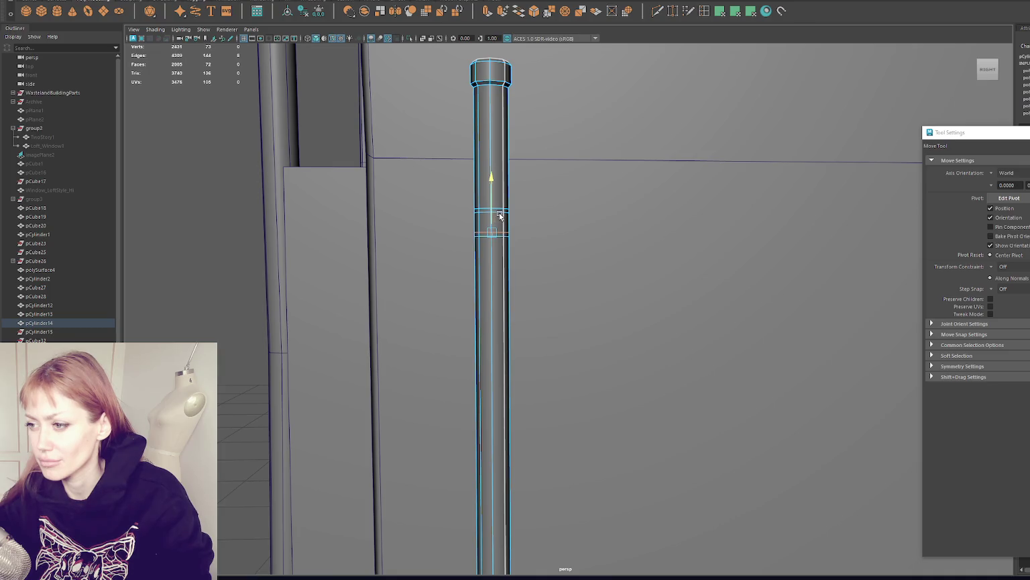
pyautogui.doubleClick(493, 224)
pyautogui.press('r')
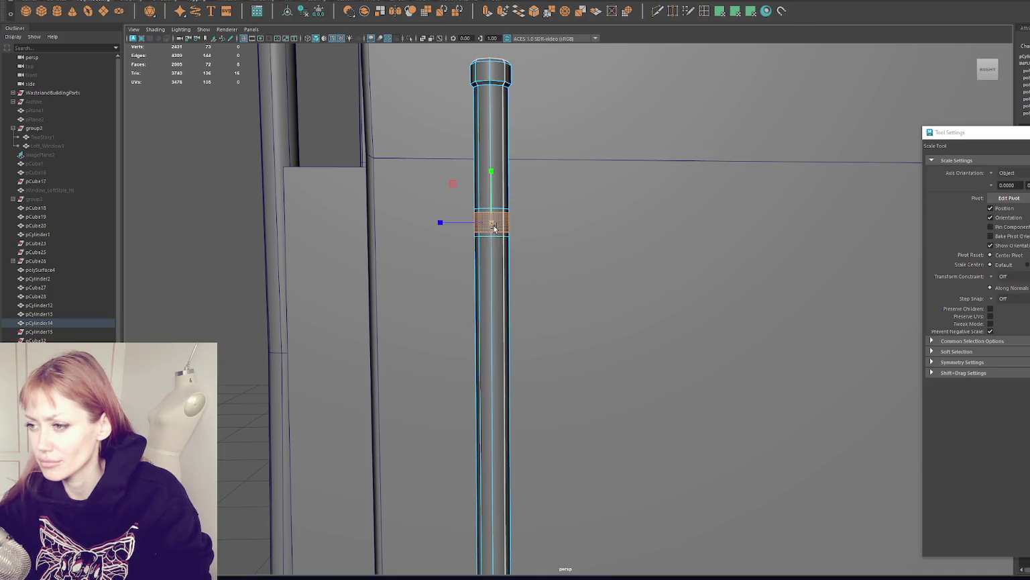
pyautogui.moveTo(493, 224); pyautogui.dragTo(498, 226)
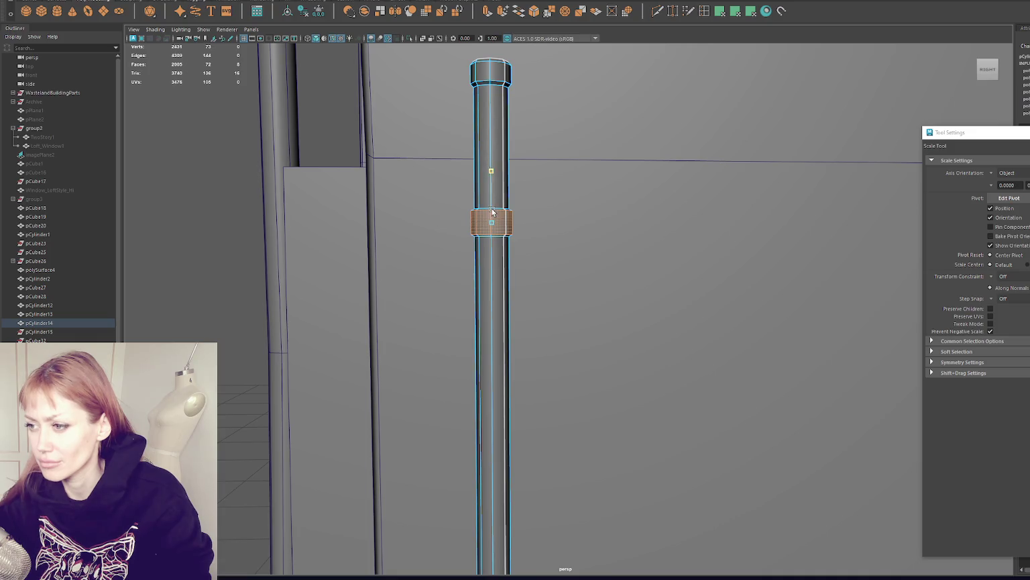
pyautogui.moveTo(248, 205); pyautogui.dragTo(204, 214, button='right')
pyautogui.moveTo(205, 214)
pyautogui.keyDown('alt'); pyautogui.mouseDown()
pyautogui.moveTo(261, 211)
pyautogui.moveTo(328, 233)
pyautogui.mouseUp(); pyautogui.keyUp('alt')
# - Slide the collar's vertex rings further down the pipe
pyautogui.click(517, 261)
pyautogui.press('F9')
pyautogui.moveTo(449, 223); pyautogui.dragTo(562, 322)
pyautogui.press('w')
pyautogui.moveTo(512, 236); pyautogui.dragTo(513, 334)
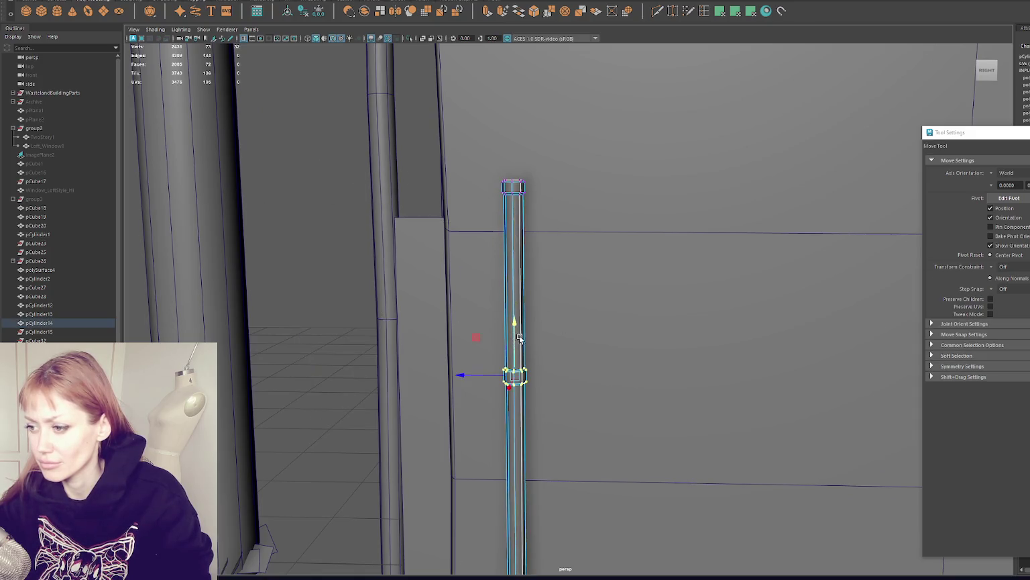
pyautogui.scroll(-3, 544, 315)
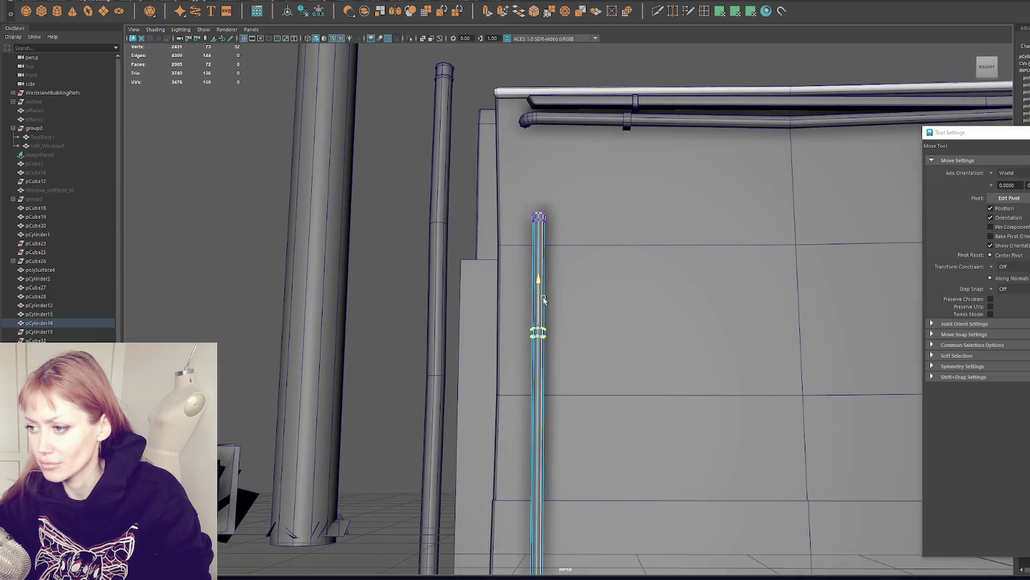
# - Raise the pipe's bottom vertices to shorten it partway down the wall
pyautogui.click(399, 208)
pyautogui.scroll(-3, 446, 266)
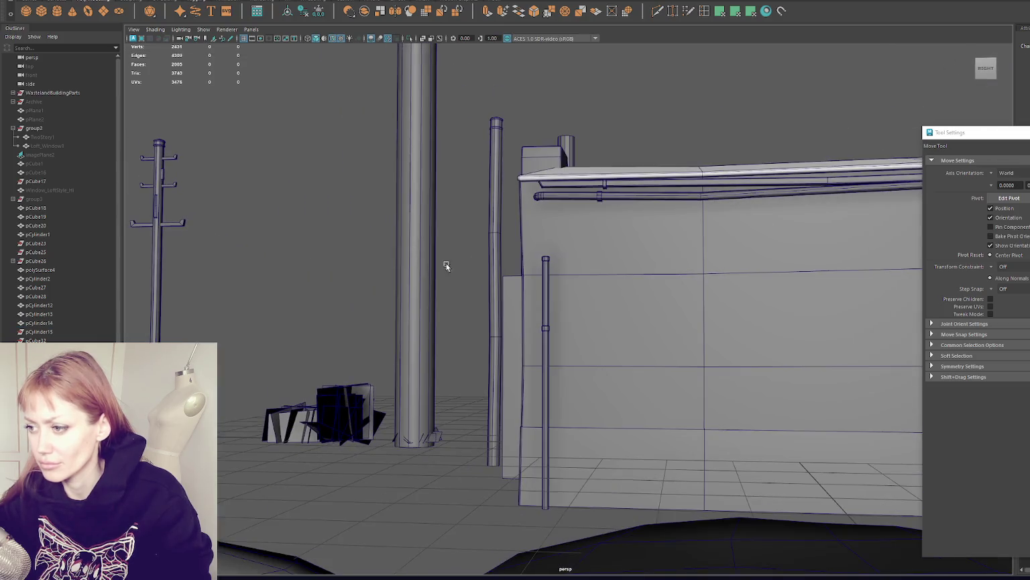
pyautogui.click(547, 302)
pyautogui.moveTo(454, 272); pyautogui.dragTo(436, 271, button='right')
pyautogui.moveTo(495, 450); pyautogui.dragTo(613, 560)
pyautogui.moveTo(546, 460); pyautogui.dragTo(495, 335)
# - Isolate the short pipe so it shows on its own in the view
pyautogui.press('q')
pyautogui.moveTo(580, 409); pyautogui.dragTo(497, 360)
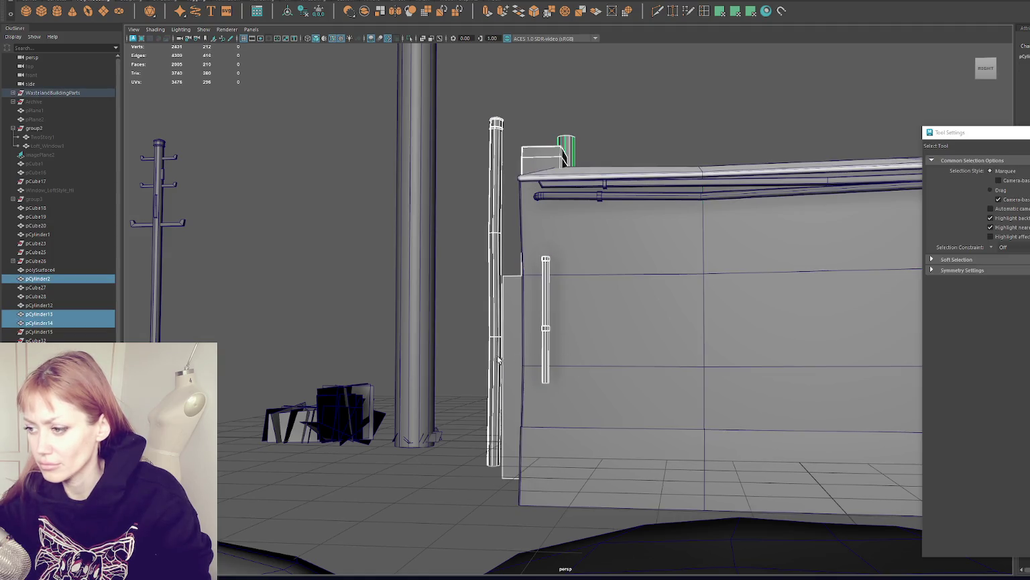
pyautogui.click(548, 298)
pyautogui.hotkey('ctrl', '1')
pyautogui.press('F9')
# - Duplicate the pipe below the original and delete faces to leave a gap
pyautogui.moveTo(599, 354); pyautogui.dragTo(467, 362)
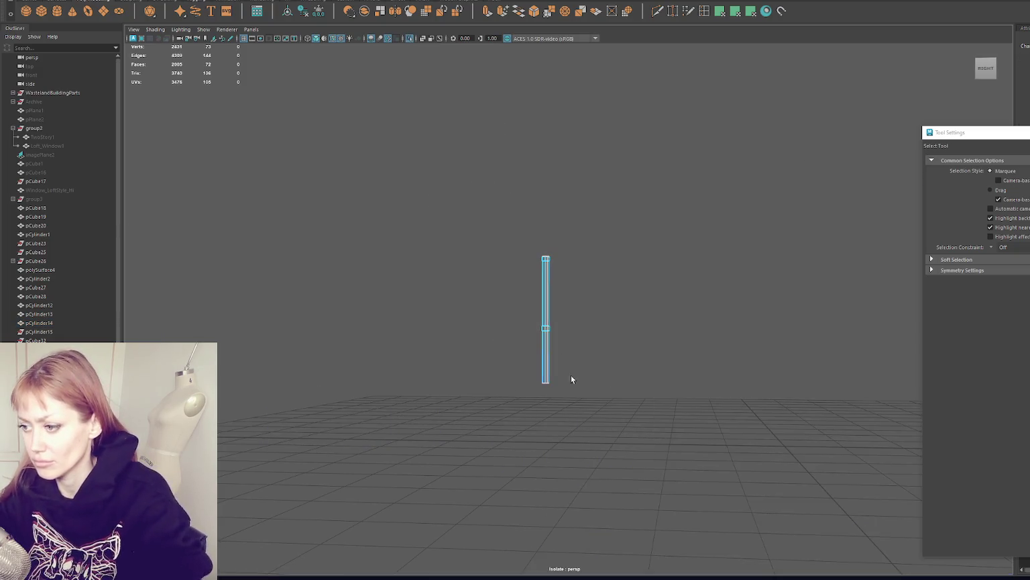
pyautogui.press('f')
pyautogui.press('F8')
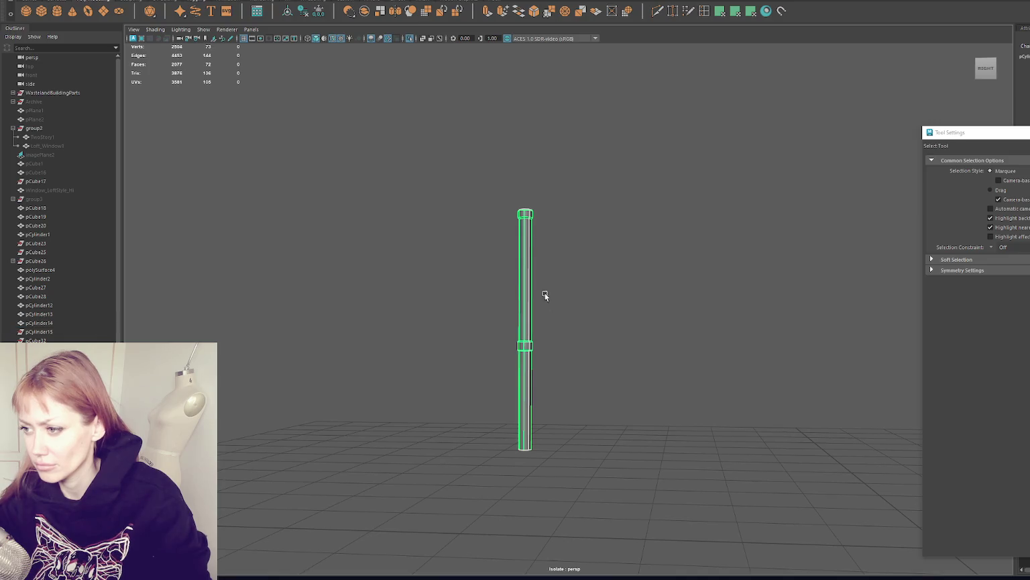
pyautogui.press('w')
pyautogui.keyDown('shift'); pyautogui.moveTo(525, 419); pyautogui.dragTo(526, 536); pyautogui.keyUp('shift')
pyautogui.moveTo(647, 325); pyautogui.dragTo(593, 322, button='right')
pyautogui.moveTo(638, 399); pyautogui.dragTo(413, 292)
pyautogui.press('Delete')
# - Combine the upper and lower pipe pieces into one object
pyautogui.scroll(3, 671, 278)
pyautogui.scroll(2, 651, 165)
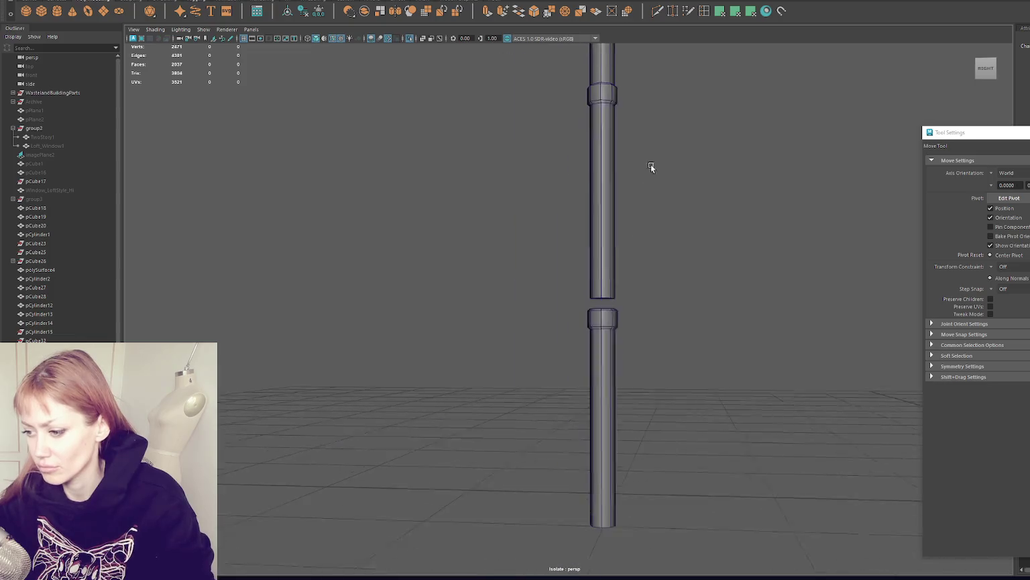
pyautogui.press('F8')
pyautogui.keyDown('alt'); pyautogui.moveTo(632, 311); pyautogui.dragTo(630, 317); pyautogui.keyUp('alt')
pyautogui.click(603, 282)
pyautogui.click(163, 1)
pyautogui.click(172, 7)
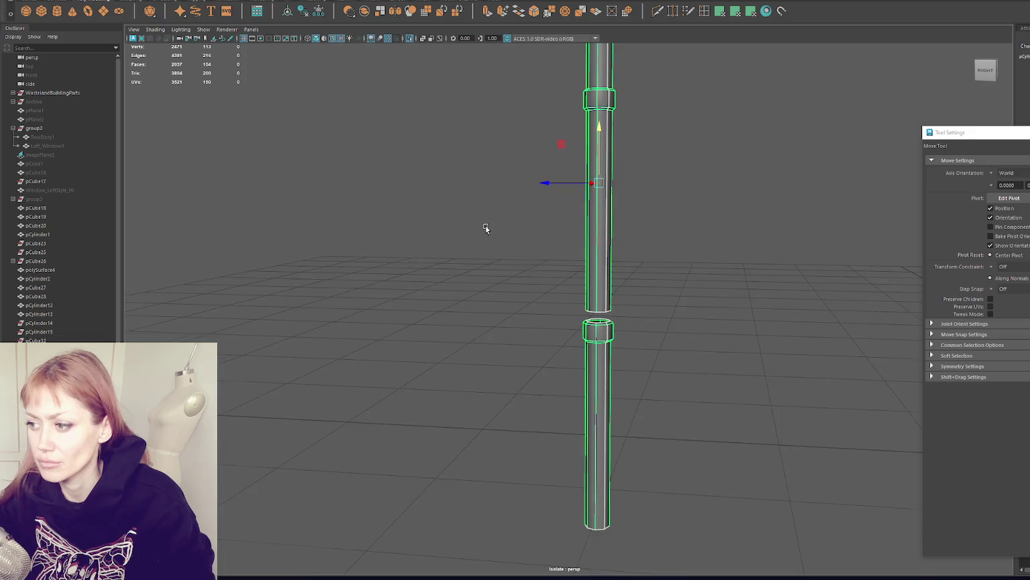
# - Bridge the facing border edges to close the gap between the pipe pieces
pyautogui.scroll(3, 710, 341)
pyautogui.press('q')
pyautogui.press('F10')
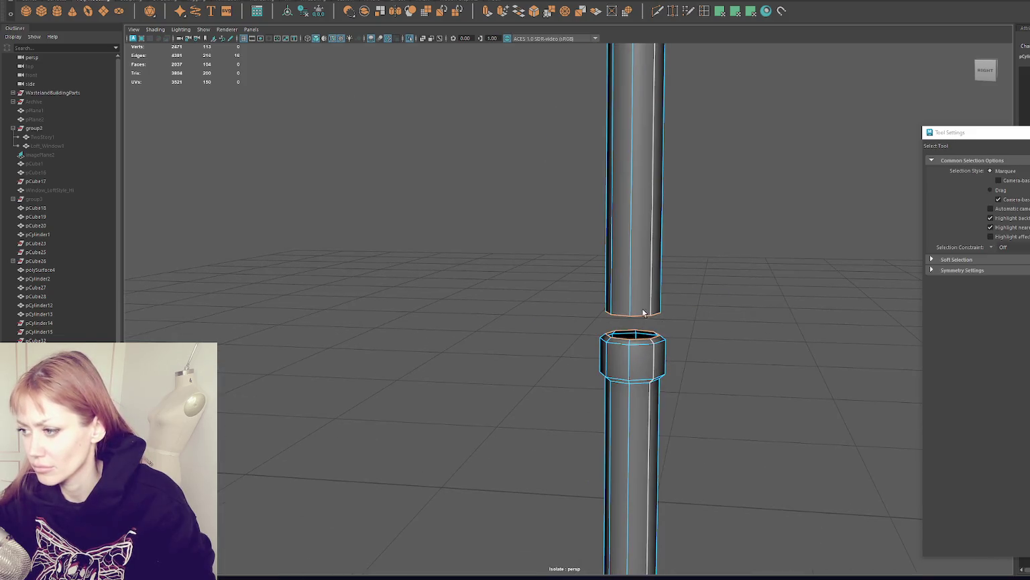
pyautogui.keyDown('shift'); pyautogui.moveTo(695, 210); pyautogui.dragTo(738, 251, button='right'); pyautogui.keyUp('shift')
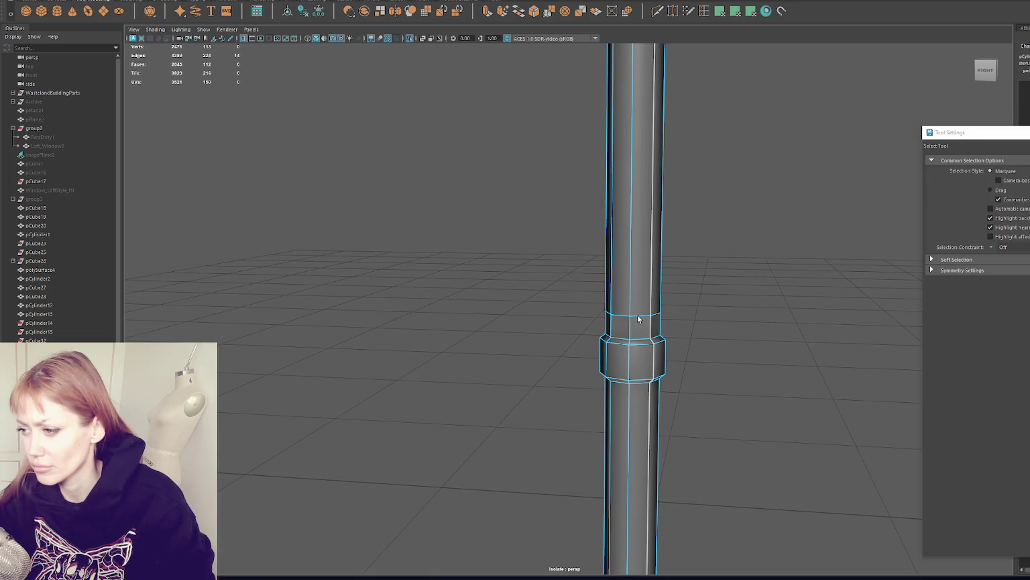
pyautogui.scroll(-3, 638, 315)
pyautogui.scroll(-2, 735, 256)
pyautogui.scroll(-1, 599, 275)
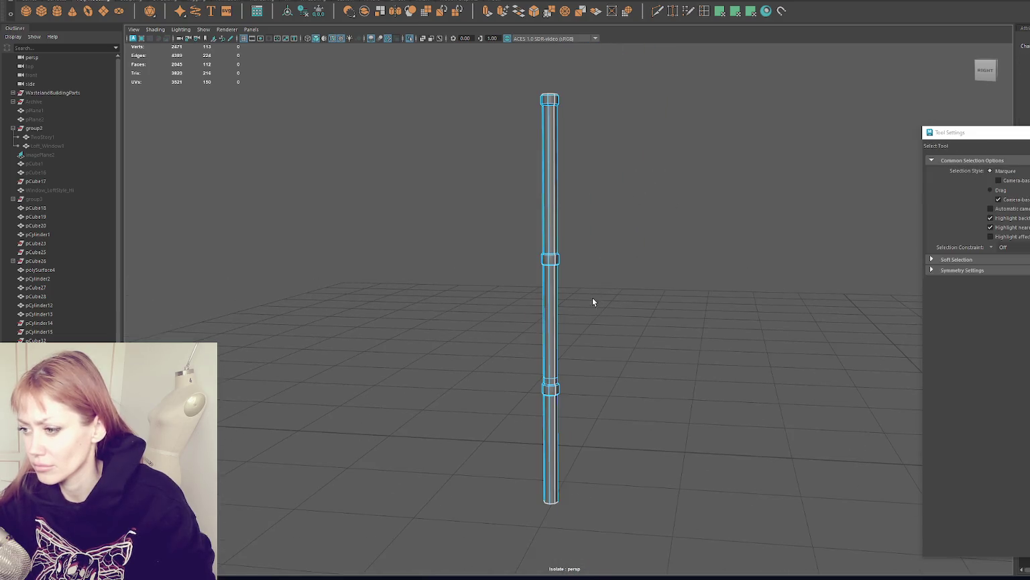
# - Raise the pipe's joint ring and shift the middle ring sideways for a slight bend
pyautogui.doubleClick(550, 380)
pyautogui.press('w')
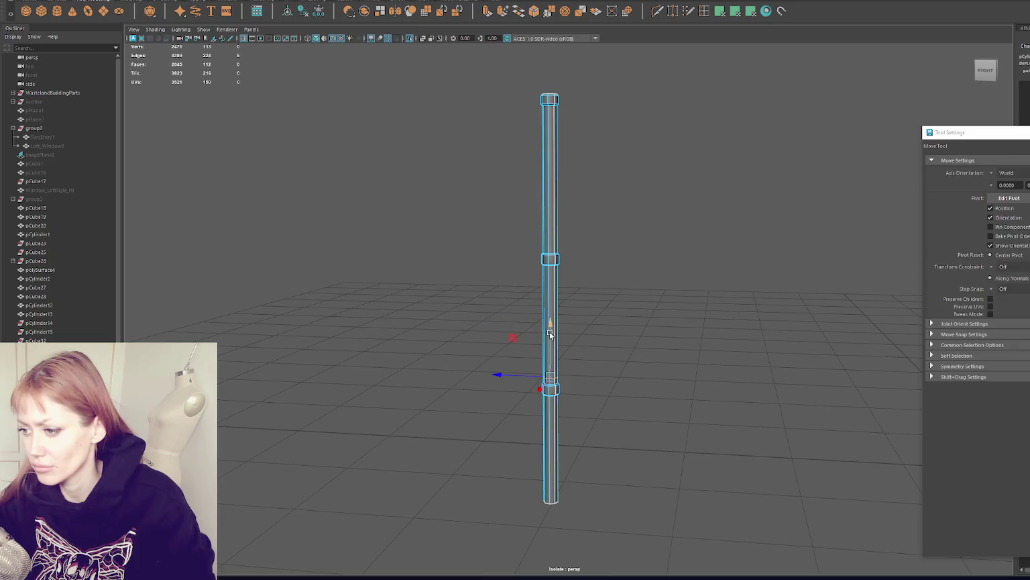
pyautogui.moveTo(648, 186); pyautogui.dragTo(603, 189, button='right')
pyautogui.moveTo(552, 200); pyautogui.dragTo(552, 165)
pyautogui.moveTo(649, 148); pyautogui.dragTo(511, 271)
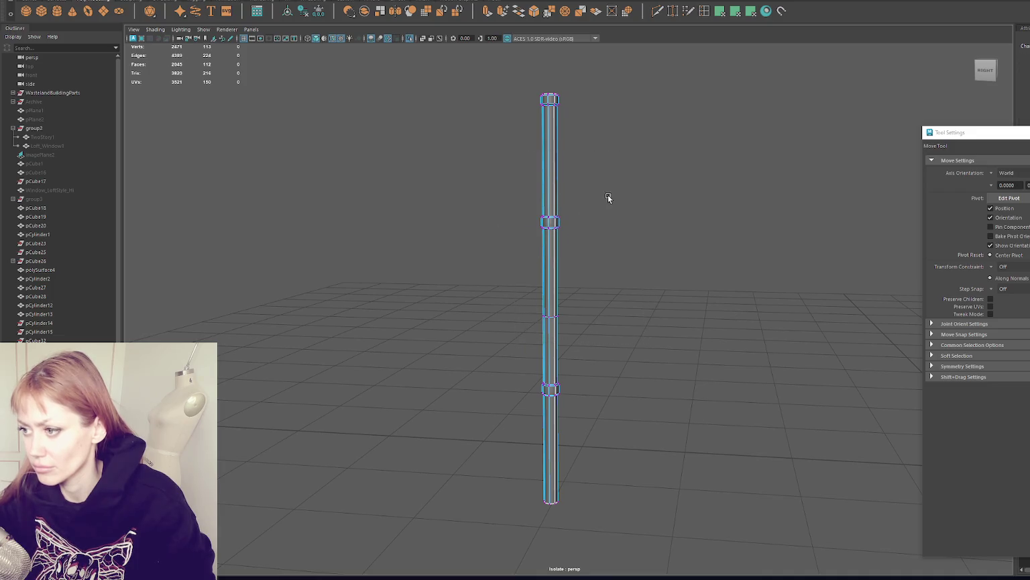
pyautogui.moveTo(587, 189)
pyautogui.mouseDown()
pyautogui.moveTo(523, 236)
pyautogui.moveTo(525, 222)
pyautogui.mouseUp()
# - Tilt the lower joint ring and neighbouring rings slightly to make the bends uneven
pyautogui.moveTo(596, 287); pyautogui.dragTo(500, 323)
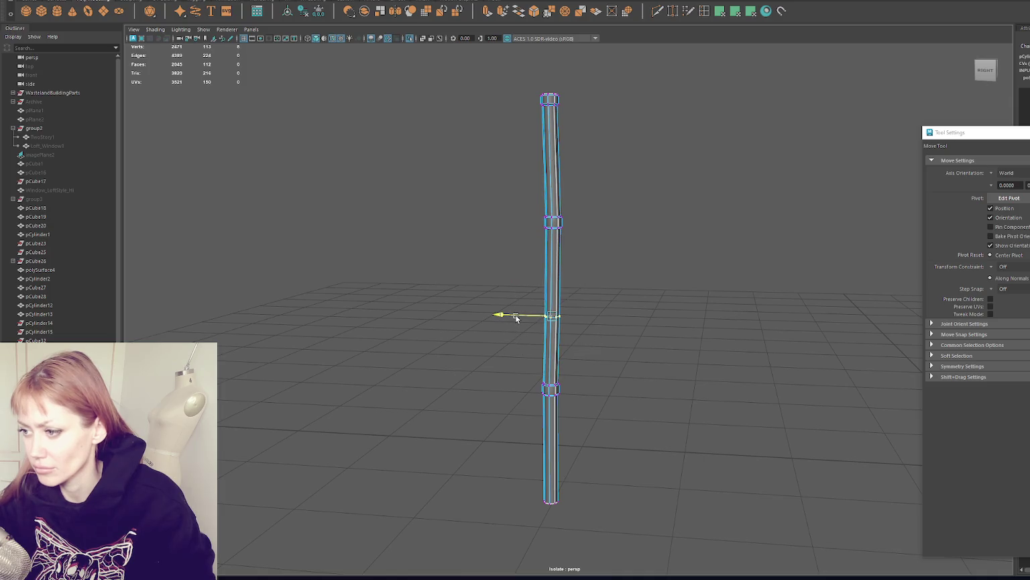
pyautogui.moveTo(602, 349); pyautogui.dragTo(492, 429)
pyautogui.press('e')
pyautogui.moveTo(599, 196); pyautogui.dragTo(494, 258)
pyautogui.moveTo(614, 71); pyautogui.dragTo(521, 121)
pyautogui.scroll(-2, 574, 126)
pyautogui.keyDown('alt'); pyautogui.moveTo(612, 224); pyautogui.dragTo(631, 223, button='middle'); pyautogui.keyUp('alt')
pyautogui.moveTo(617, 131); pyautogui.dragTo(520, 294)
# - Pull the top ring upward to lengthen the pipe, and undo a bend in the lower section
pyautogui.press('w')
pyautogui.keyDown('alt'); pyautogui.moveTo(538, 211); pyautogui.dragTo(617, 246); pyautogui.keyUp('alt')
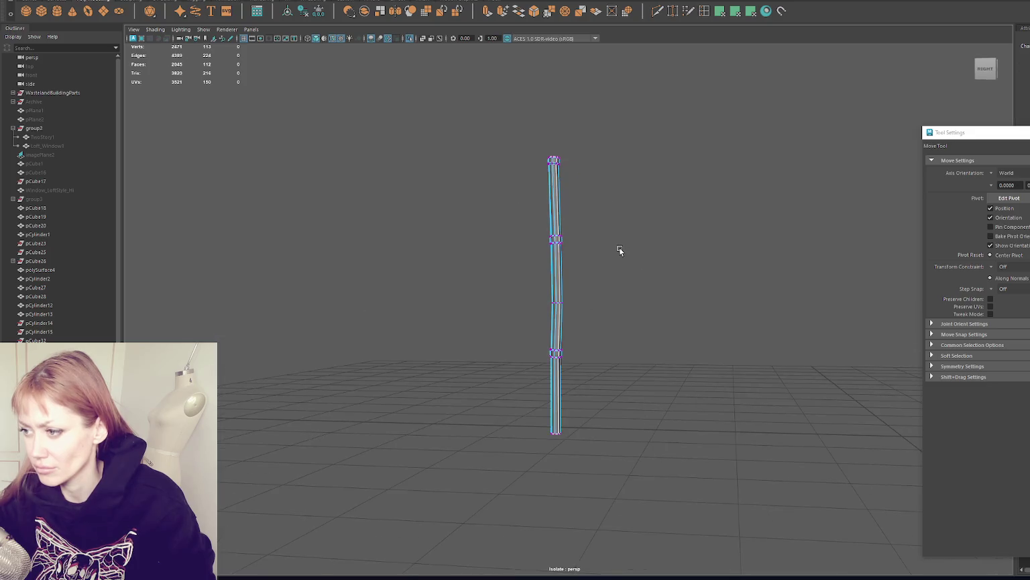
pyautogui.moveTo(543, 139); pyautogui.dragTo(545, 109)
pyautogui.click(604, 191)
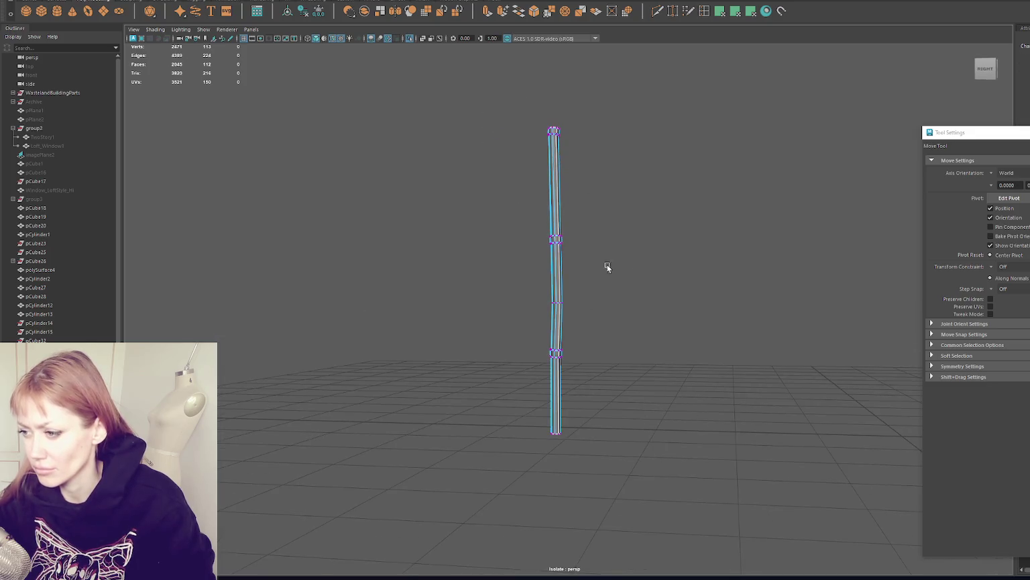
pyautogui.moveTo(569, 332)
pyautogui.mouseDown()
pyautogui.moveTo(506, 385)
pyautogui.moveTo(642, 371)
pyautogui.mouseUp()
pyautogui.hotkey('ctrl', 'z')
# - Rotate the top and middle rings slightly while viewing the pipe from the side
pyautogui.moveTo(654, 272); pyautogui.dragTo(604, 238)
pyautogui.moveTo(654, 134); pyautogui.dragTo(594, 154)
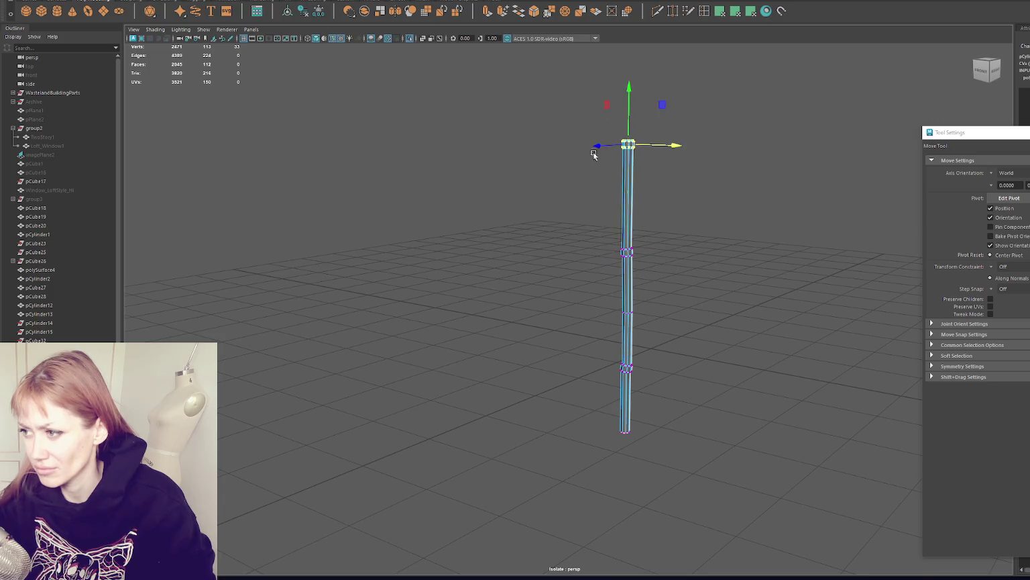
pyautogui.press('e')
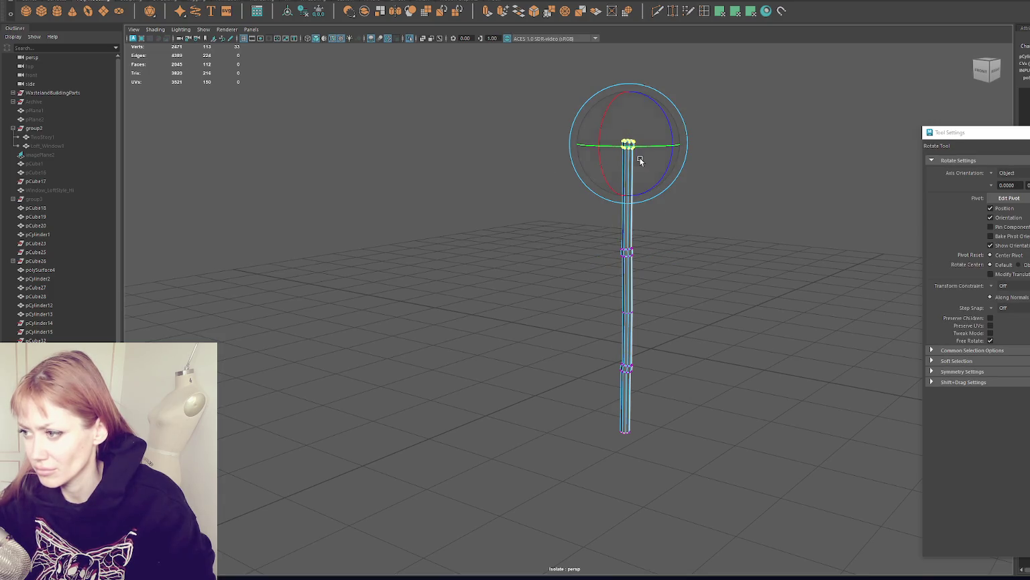
pyautogui.click(690, 219)
pyautogui.moveTo(660, 230); pyautogui.dragTo(552, 299)
pyautogui.moveTo(602, 246)
pyautogui.keyDown('alt'); pyautogui.mouseDown()
pyautogui.moveTo(695, 195)
pyautogui.moveTo(657, 200)
pyautogui.mouseUp(); pyautogui.keyUp('alt')
pyautogui.moveTo(603, 281); pyautogui.dragTo(538, 325)
# - Move the lower-middle and next rings sideways, then go back to the pipe's vertices
pyautogui.press('w')
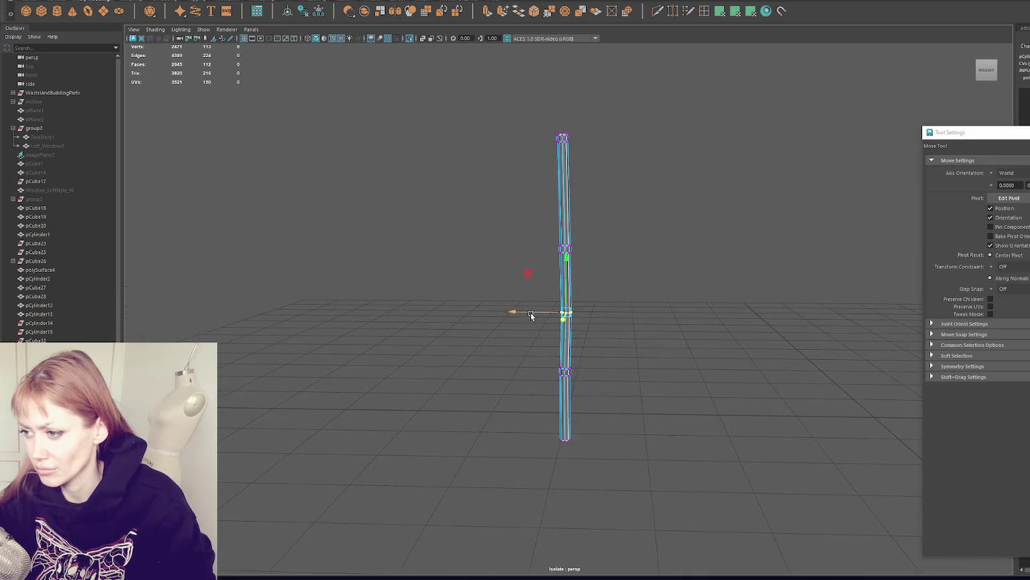
pyautogui.moveTo(612, 227); pyautogui.dragTo(529, 259)
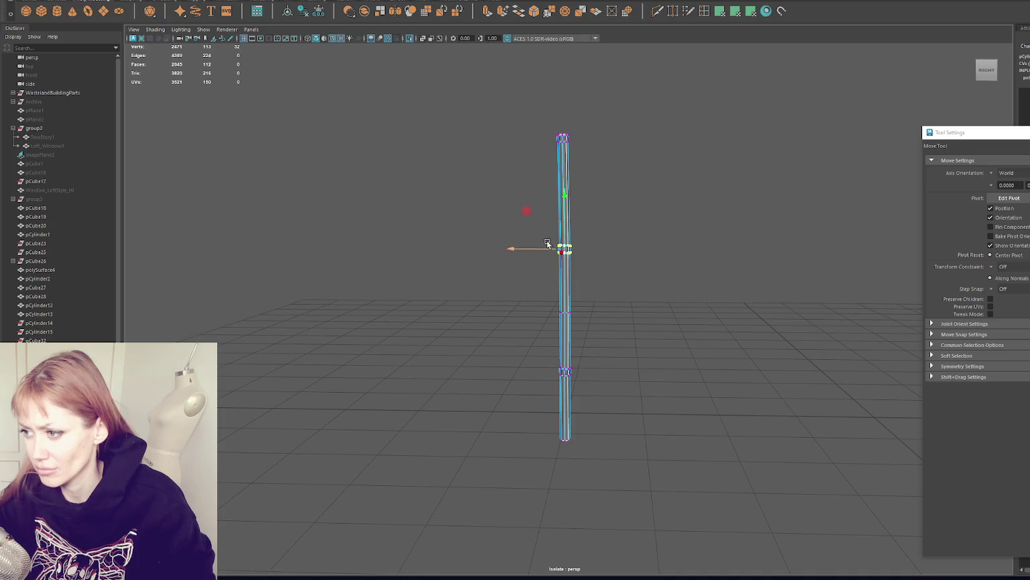
pyautogui.click(623, 228)
pyautogui.moveTo(644, 241)
pyautogui.keyDown('alt'); pyautogui.mouseDown()
pyautogui.moveTo(809, 266)
pyautogui.moveTo(645, 264)
pyautogui.moveTo(435, 191)
pyautogui.mouseUp(); pyautogui.keyUp('alt')
pyautogui.press('F8')
pyautogui.press('F9')
# - Tilt the top and middle vertex rings slightly with the Rotate tool
pyautogui.moveTo(490, 154); pyautogui.dragTo(570, 131)
pyautogui.press('e')
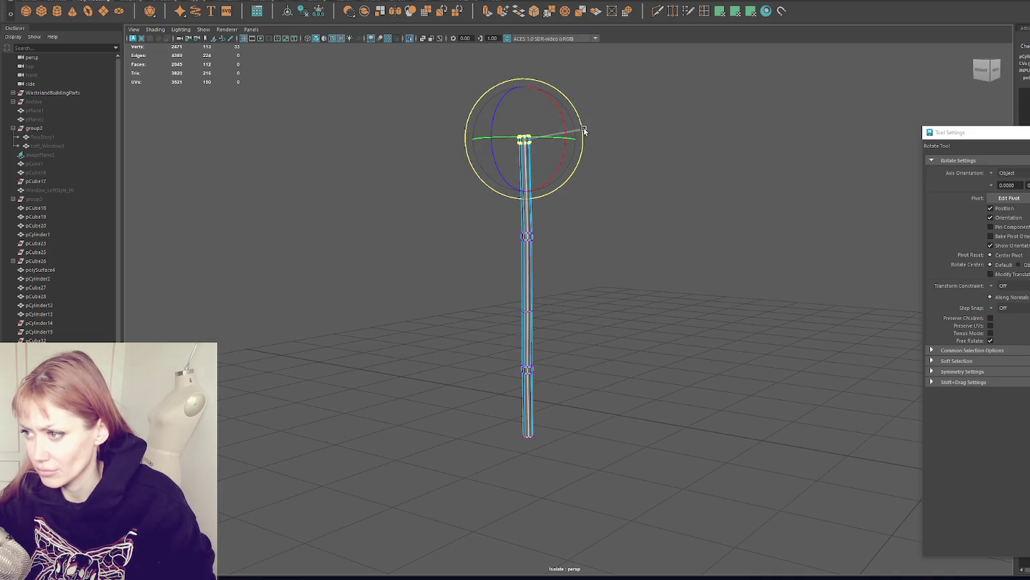
pyautogui.click(652, 170)
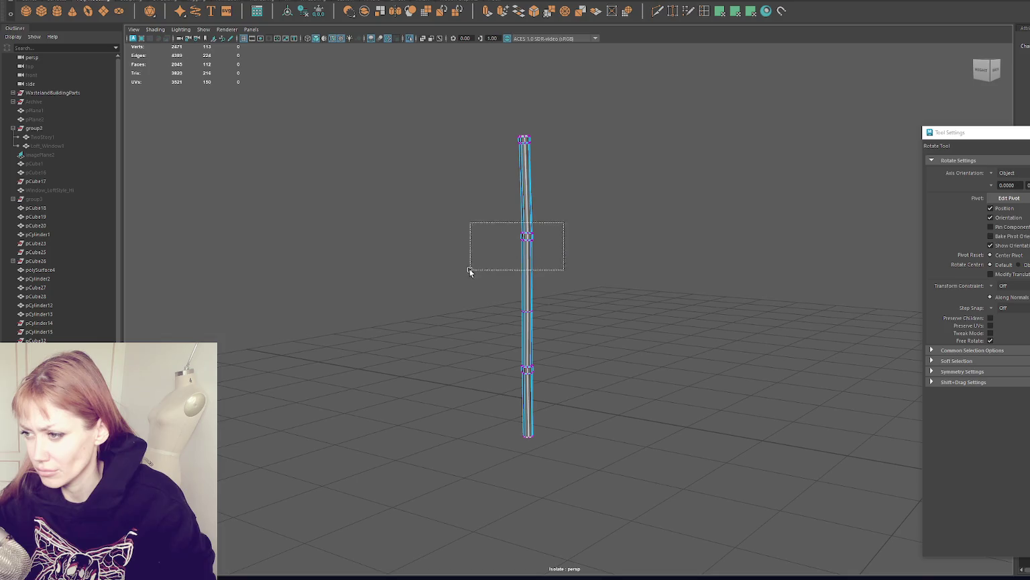
pyautogui.moveTo(567, 225); pyautogui.dragTo(470, 269)
pyautogui.moveTo(580, 248); pyautogui.dragTo(584, 248)
pyautogui.moveTo(483, 401)
pyautogui.mouseDown()
pyautogui.moveTo(544, 369)
pyautogui.moveTo(667, 143)
pyautogui.mouseUp()
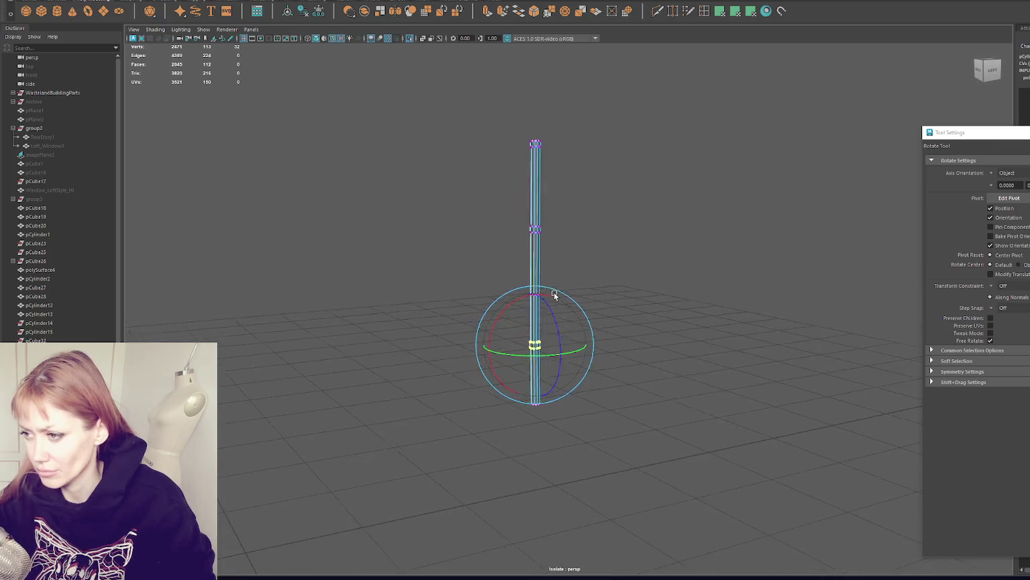
pyautogui.click(670, 149)
# - Undo back to a straighter pipe and reselect the middle ring of vertices
pyautogui.keyDown('alt'); pyautogui.moveTo(736, 211); pyautogui.dragTo(761, 208); pyautogui.keyUp('alt')
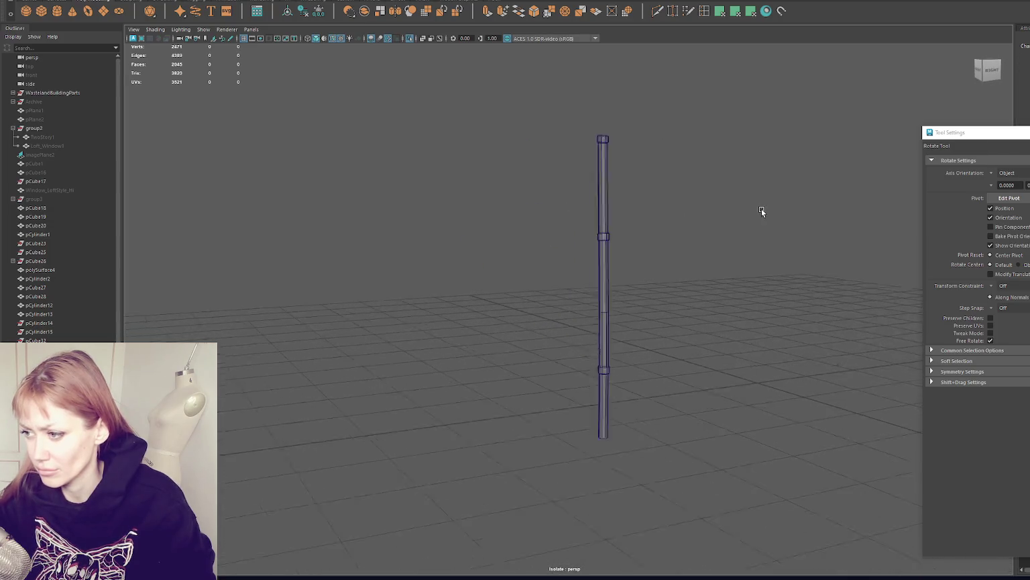
pyautogui.keyDown('alt'); pyautogui.moveTo(618, 168); pyautogui.dragTo(537, 173); pyautogui.keyUp('alt')
pyautogui.hotkey('ctrl', 'z')
pyautogui.hotkey('ctrl', 'z')
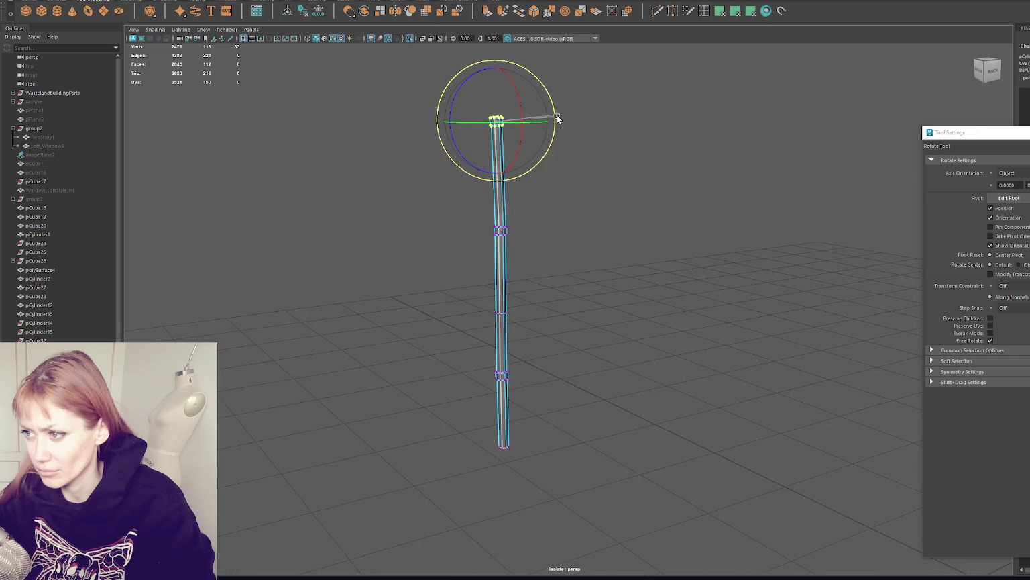
pyautogui.hotkey('ctrl', 'z')
pyautogui.click(561, 141)
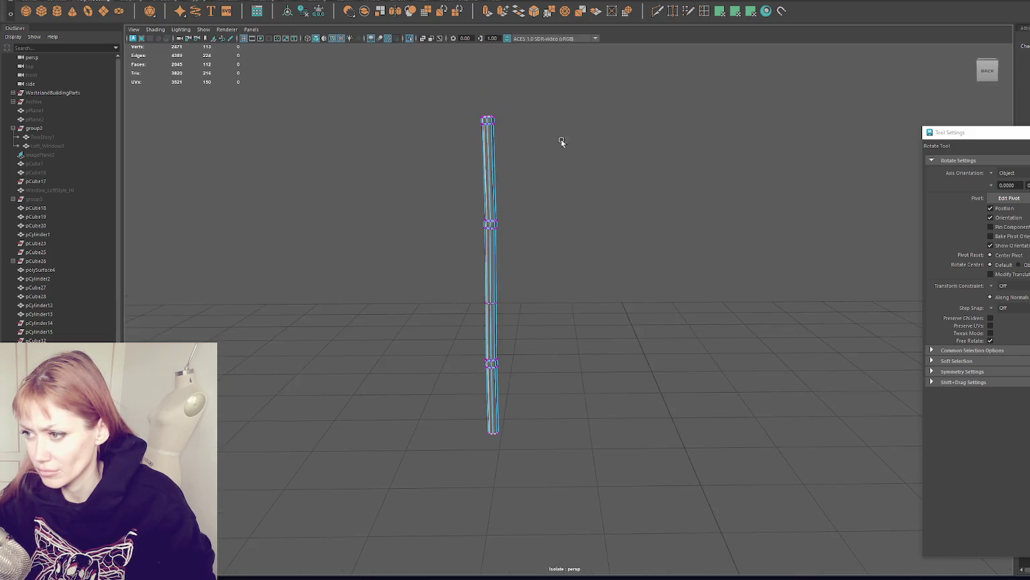
pyautogui.moveTo(463, 205)
pyautogui.mouseDown()
pyautogui.moveTo(529, 235)
pyautogui.moveTo(556, 220)
pyautogui.moveTo(660, 214)
pyautogui.moveTo(634, 214)
pyautogui.mouseUp()
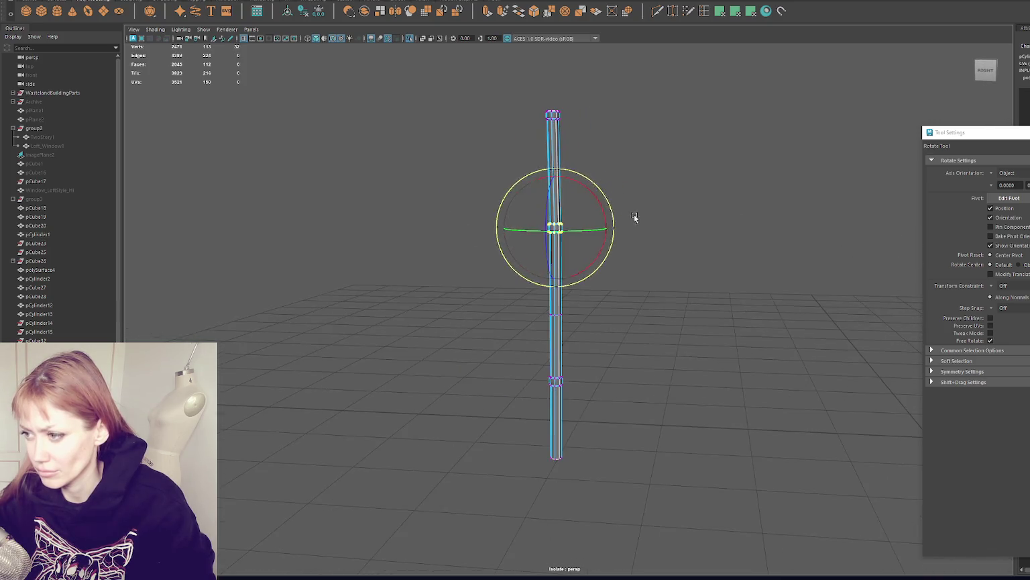
# - Return to object selection and reselect the pipe from the back
pyautogui.press('q')
pyautogui.press('F8')
pyautogui.click(690, 173)
pyautogui.moveTo(691, 173)
pyautogui.keyDown('alt'); pyautogui.mouseDown()
pyautogui.moveTo(496, 191)
pyautogui.moveTo(626, 198)
pyautogui.moveTo(609, 189)
pyautogui.mouseUp(); pyautogui.keyUp('alt')
pyautogui.click(504, 191)
# - Insert an edge loop across the pipe and nudge the upper section sideways to realign it
pyautogui.keyDown('shift'); pyautogui.moveTo(473, 177); pyautogui.dragTo(500, 151, button='right'); pyautogui.keyUp('shift')
pyautogui.click(500, 152)
pyautogui.press('w')
pyautogui.moveTo(450, 152); pyautogui.dragTo(502, 154)
pyautogui.moveTo(577, 164)
pyautogui.keyDown('alt'); pyautogui.mouseDown()
pyautogui.moveTo(471, 161)
pyautogui.moveTo(442, 147)
pyautogui.mouseUp(); pyautogui.keyUp('alt')
# - Select an edge loop partway up and check the upper section now stands as one straight column
pyautogui.moveTo(605, 161); pyautogui.dragTo(554, 164, button='right')
pyautogui.moveTo(539, 184); pyautogui.dragTo(401, 240)
pyautogui.moveTo(480, 213)
pyautogui.keyDown('alt'); pyautogui.mouseDown()
pyautogui.moveTo(606, 214)
pyautogui.moveTo(536, 214)
pyautogui.mouseUp(); pyautogui.keyUp('alt')
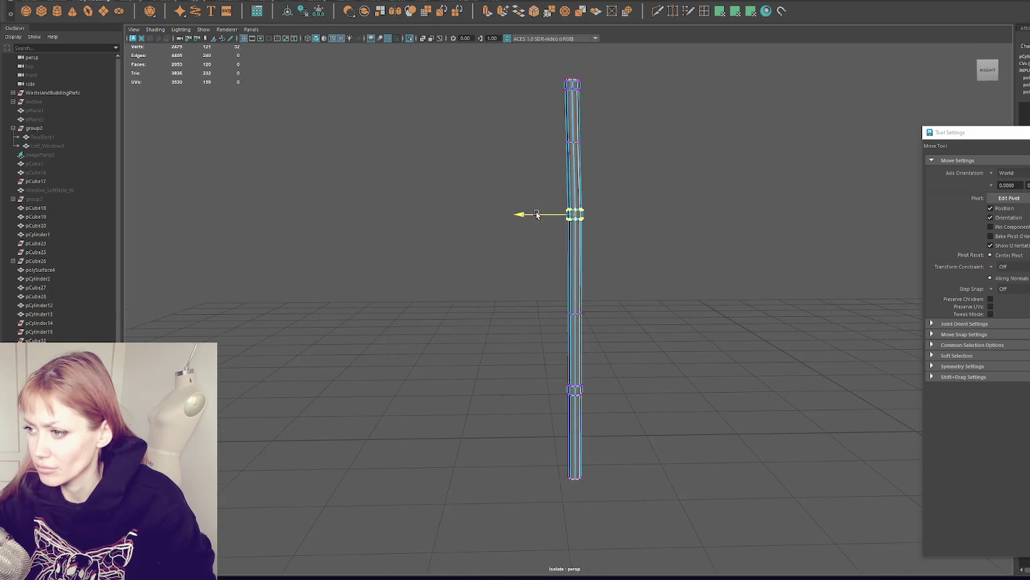
pyautogui.click(416, 114)
pyautogui.moveTo(432, 125)
pyautogui.keyDown('alt'); pyautogui.mouseDown()
pyautogui.moveTo(289, 143)
pyautogui.moveTo(314, 125)
pyautogui.mouseUp(); pyautogui.keyUp('alt')
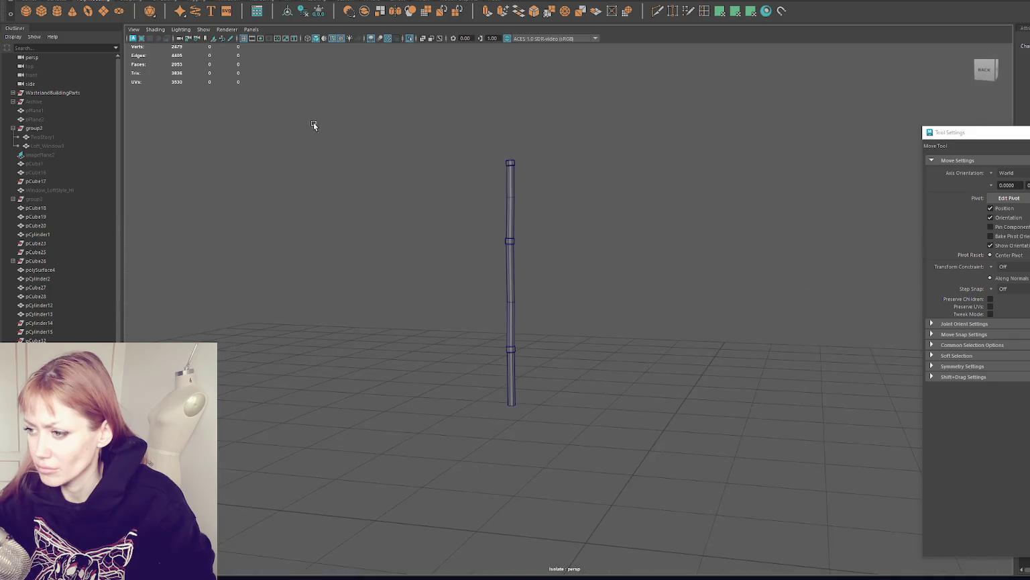
pyautogui.click(505, 218)
pyautogui.click(345, 142)
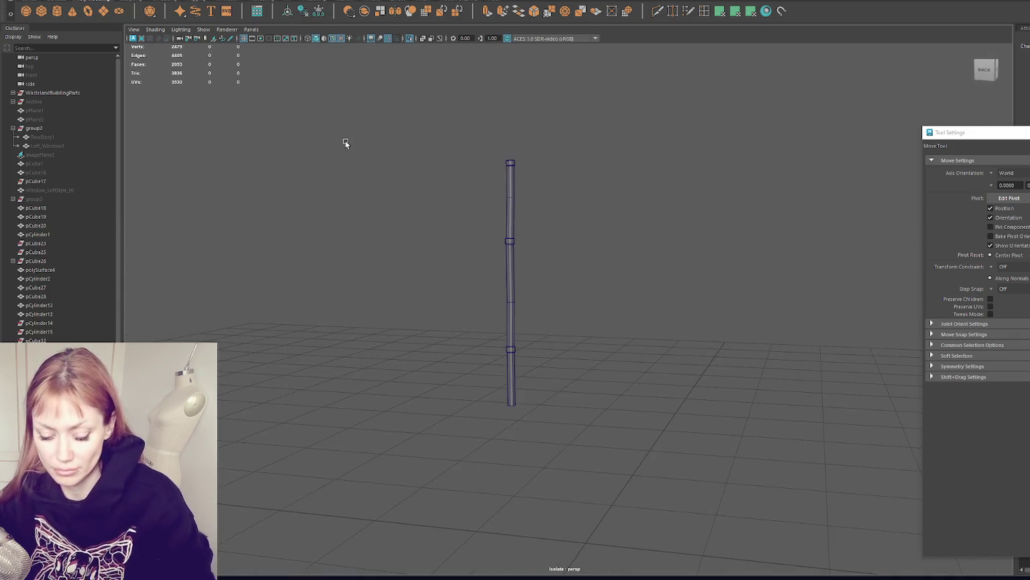
# - Leave Isolate Select, stretch the drainpipe taller along Y and slide it into place on the shed wall
pyautogui.hotkey('ctrl', '1')
pyautogui.hotkey('ctrl', '1')
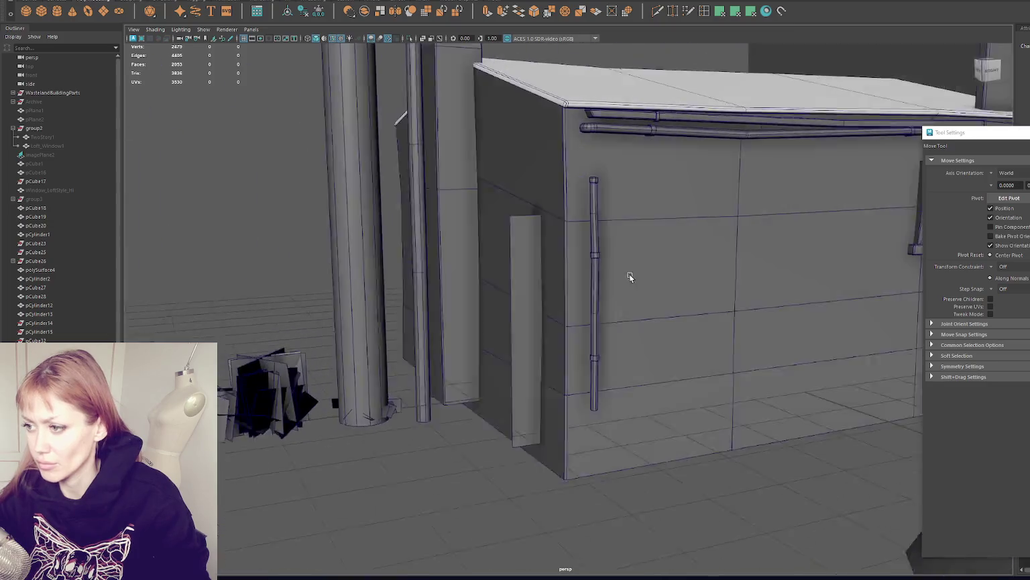
pyautogui.scroll(-5, 624, 282)
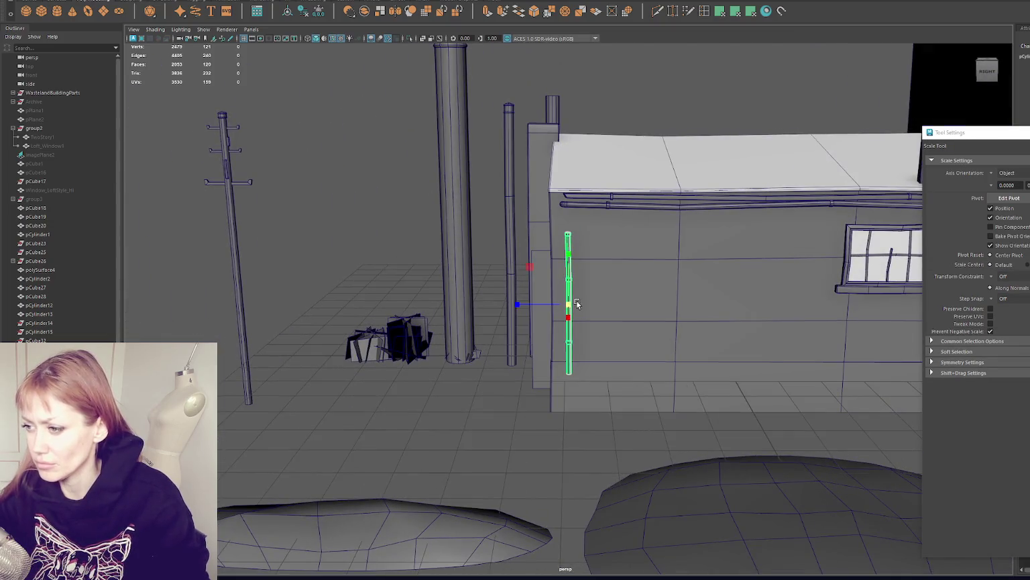
pyautogui.press('r')
pyautogui.press('w')
pyautogui.moveTo(568, 305)
pyautogui.mouseDown()
pyautogui.moveTo(570, 337)
pyautogui.moveTo(591, 310)
pyautogui.mouseUp()
pyautogui.press('r')
pyautogui.press('w')
pyautogui.moveTo(568, 271); pyautogui.dragTo(568, 262)
pyautogui.click(360, 205)
pyautogui.scroll(-5, 506, 215)
pyautogui.keyDown('alt'); pyautogui.moveTo(506, 214); pyautogui.dragTo(492, 218); pyautogui.keyUp('alt')
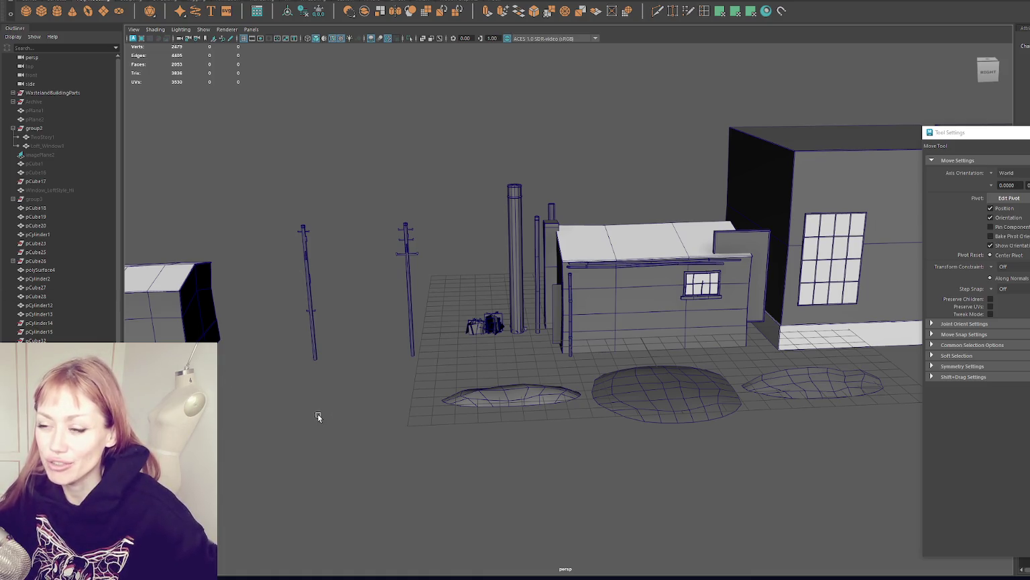
# - Duplicate the drainpipe at the shed's left edge and slide the copy to the left
pyautogui.scroll(5, 755, 315)
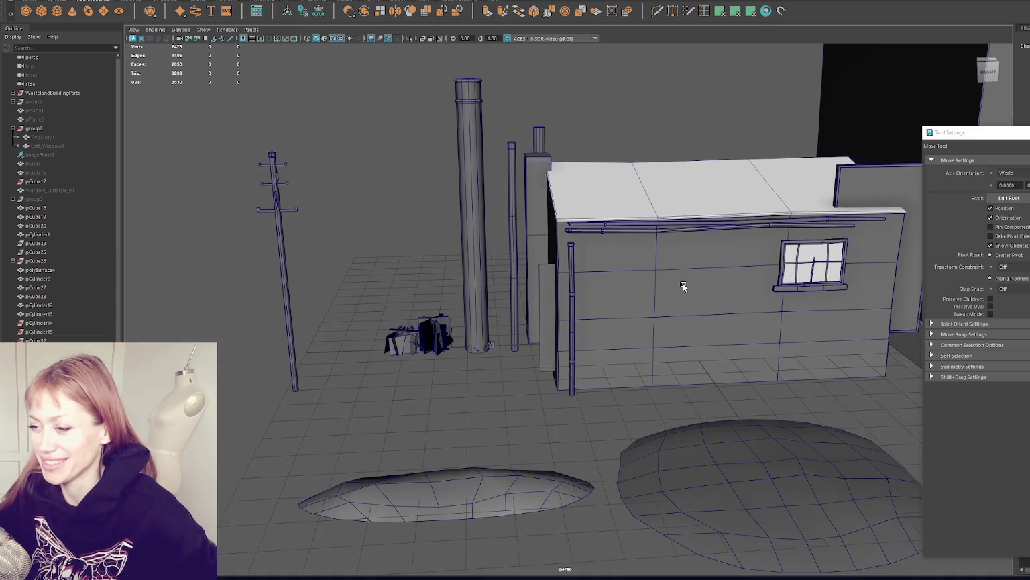
pyautogui.click(572, 302)
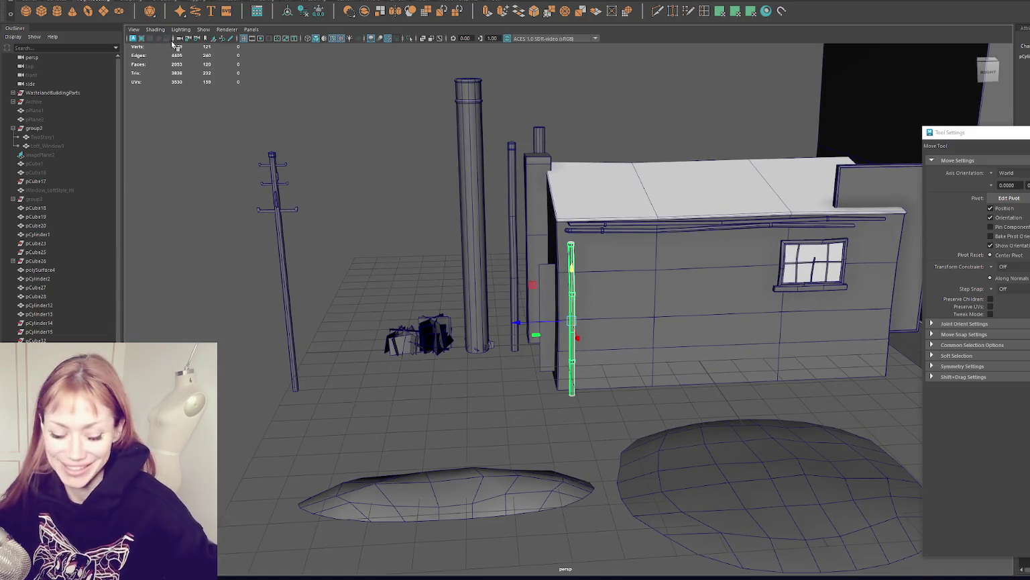
pyautogui.press('f')
pyautogui.keyDown('alt'); pyautogui.moveTo(697, 298); pyautogui.dragTo(567, 282, button='middle'); pyautogui.keyUp('alt')
pyautogui.hotkey('ctrl', 'd')
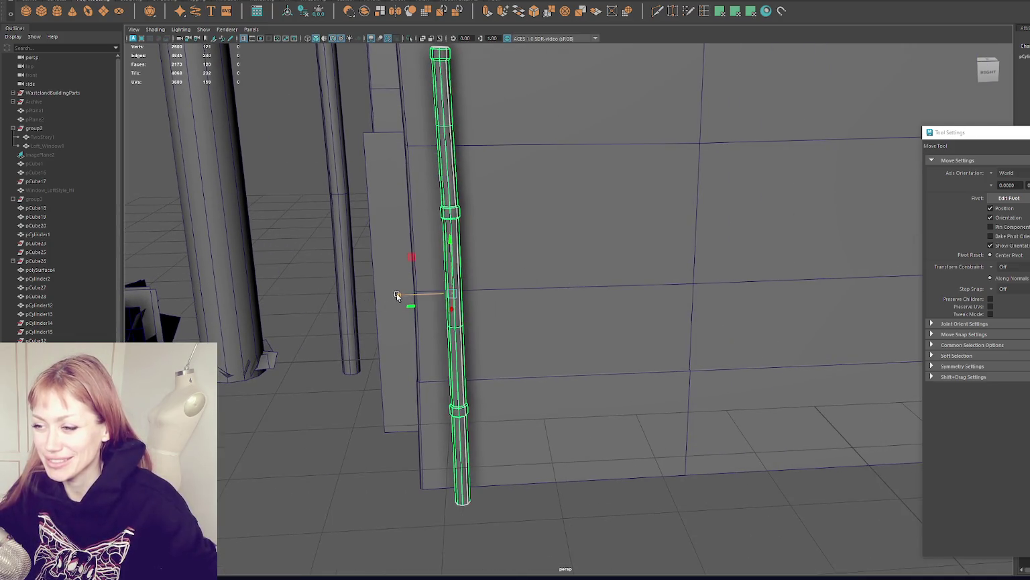
pyautogui.moveTo(397, 296); pyautogui.dragTo(255, 299)
# - Select the copied thin pipe beside the thick column, then the WastelandBuildingParts group in the Outliner
pyautogui.click(221, 295)
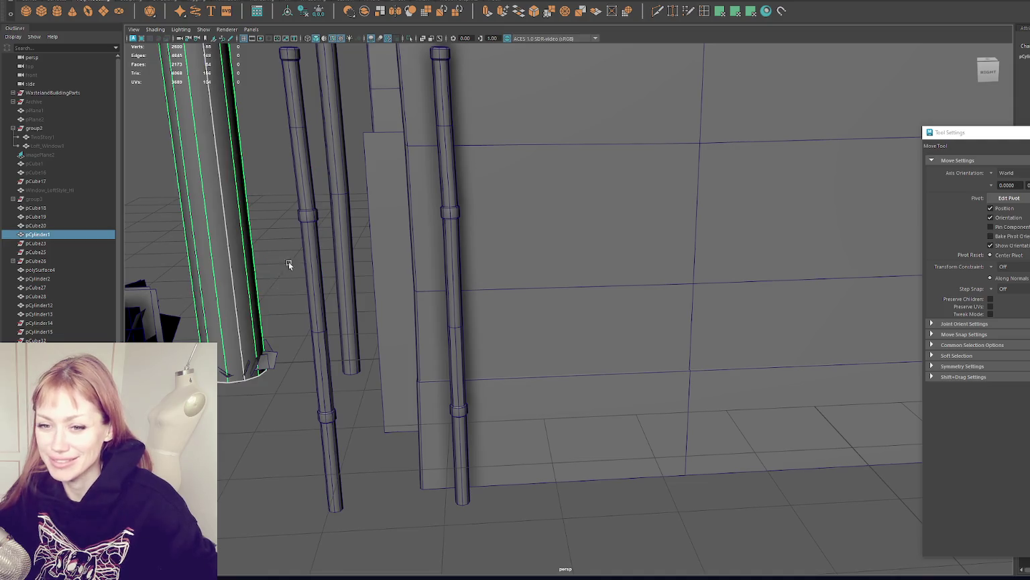
pyautogui.keyDown('alt'); pyautogui.moveTo(289, 264); pyautogui.dragTo(448, 278, button='middle'); pyautogui.keyUp('alt')
pyautogui.click(521, 285)
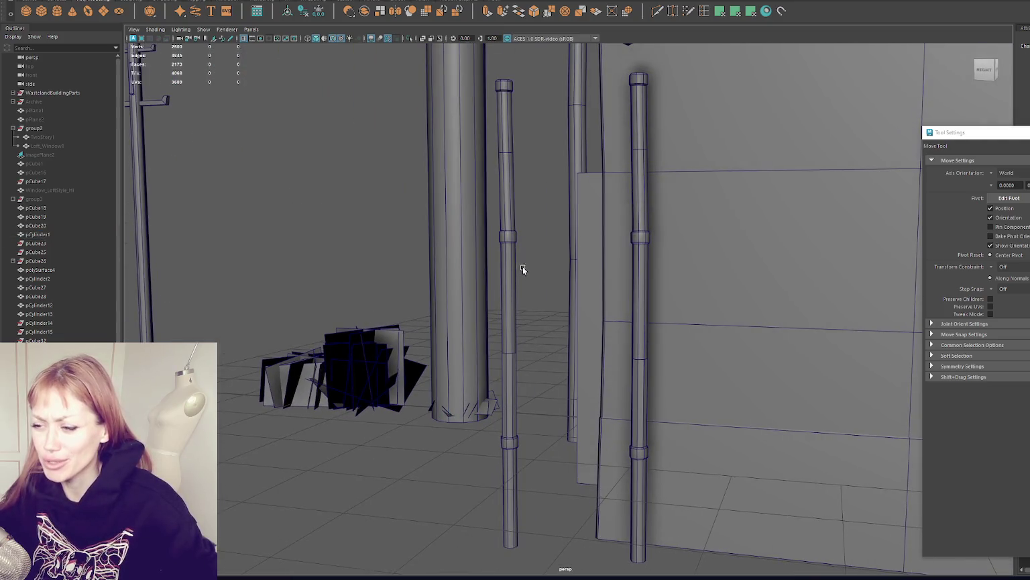
pyautogui.keyDown('alt'); pyautogui.moveTo(522, 269); pyautogui.dragTo(528, 285); pyautogui.keyUp('alt')
pyautogui.click(511, 287)
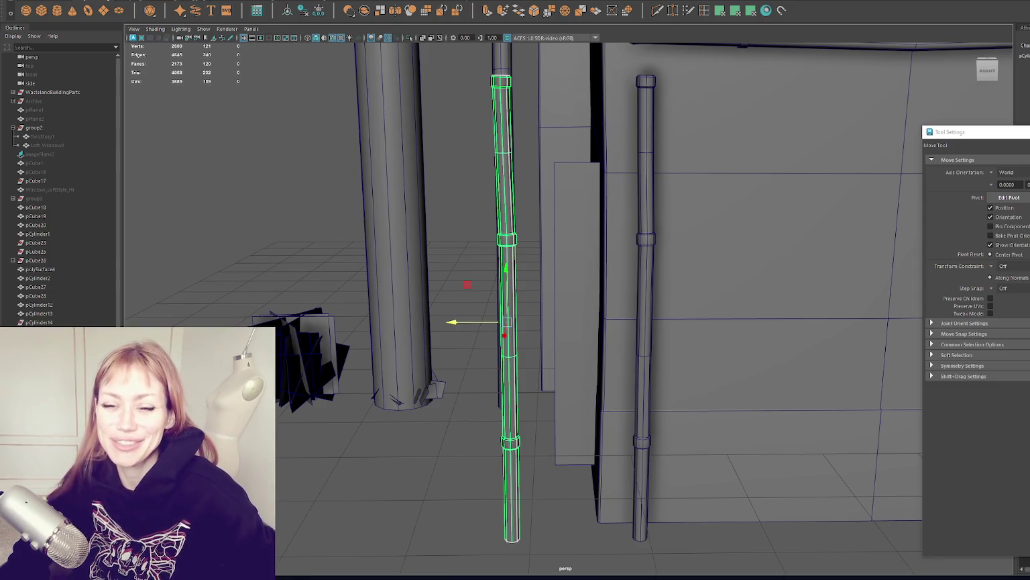
pyautogui.click(46, 91)
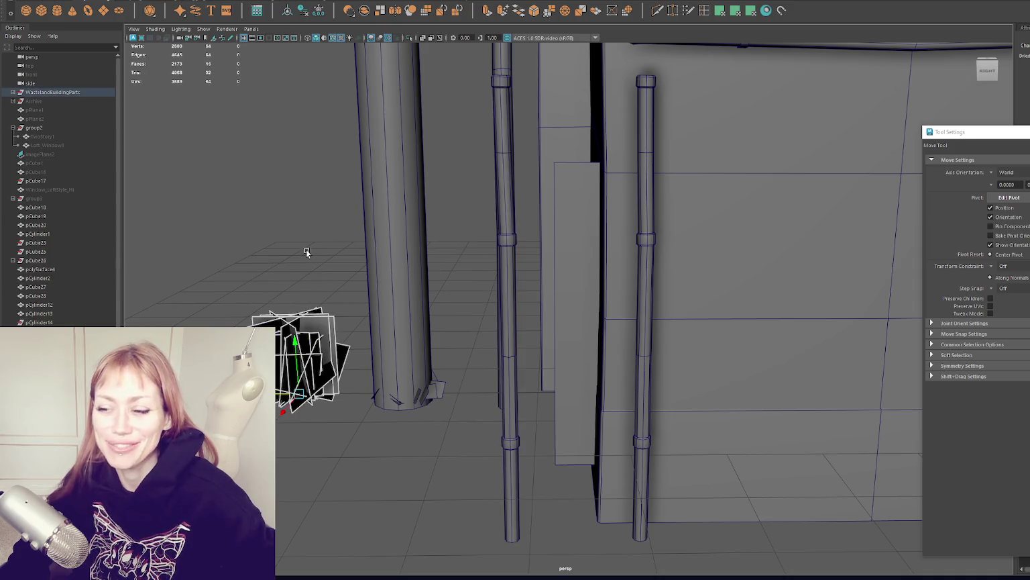
# - Pan along the wall pipes and select the thin drainpipe to check its placement
pyautogui.click(436, 184)
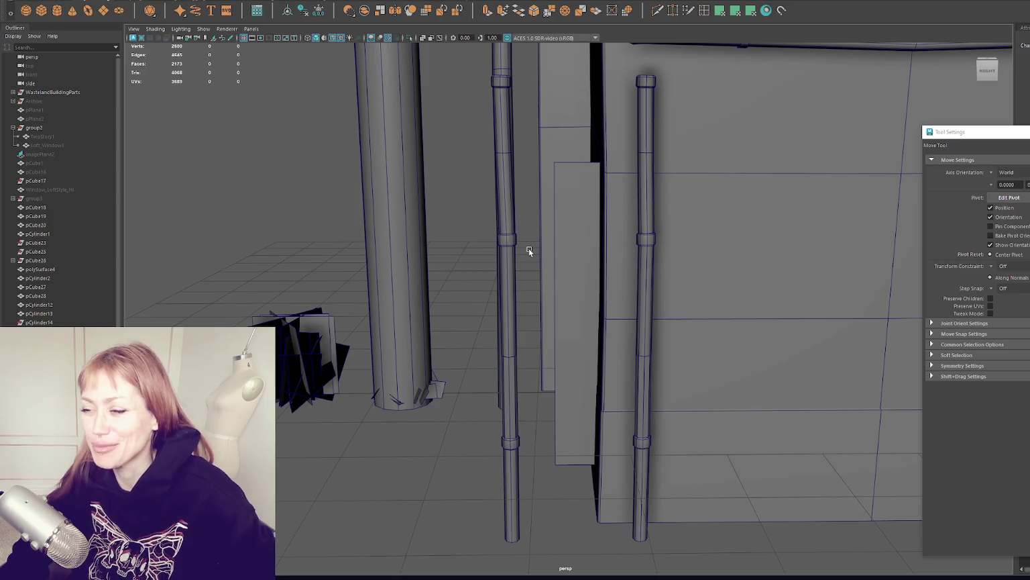
pyautogui.keyDown('alt'); pyautogui.moveTo(763, 211); pyautogui.dragTo(460, 247, button='middle'); pyautogui.keyUp('alt')
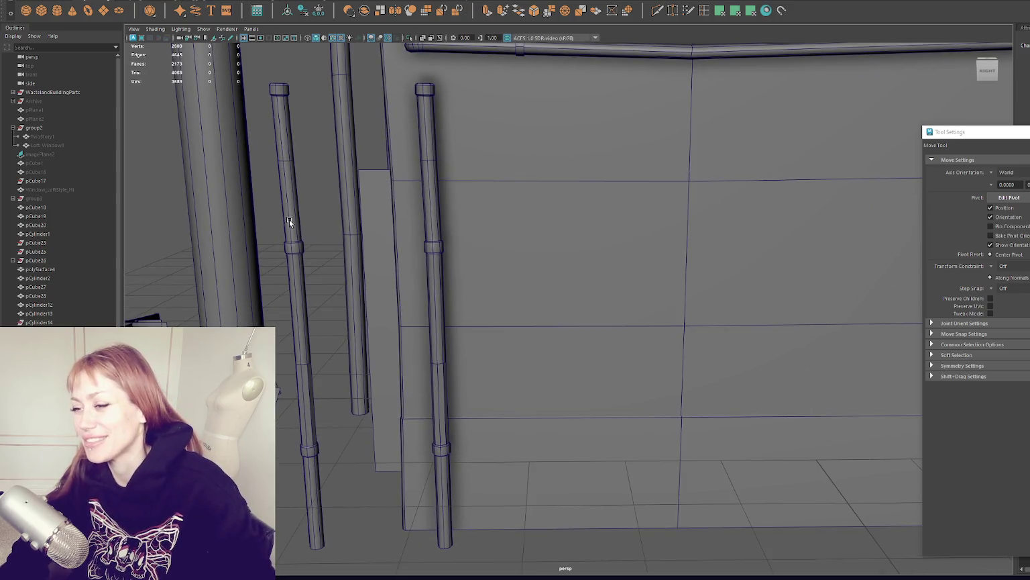
pyautogui.click(287, 223)
pyautogui.scroll(-3, 312, 216)
pyautogui.scroll(2, 348, 210)
pyautogui.keyDown('alt'); pyautogui.moveTo(349, 210); pyautogui.dragTo(441, 223, button='middle'); pyautogui.keyUp('alt')
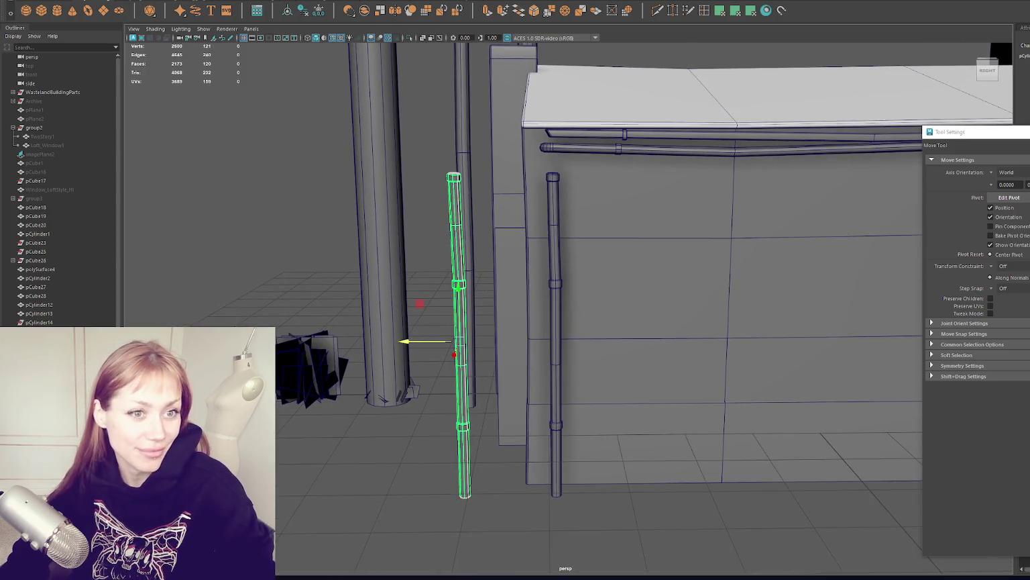
pyautogui.scroll(1, 534, 295)
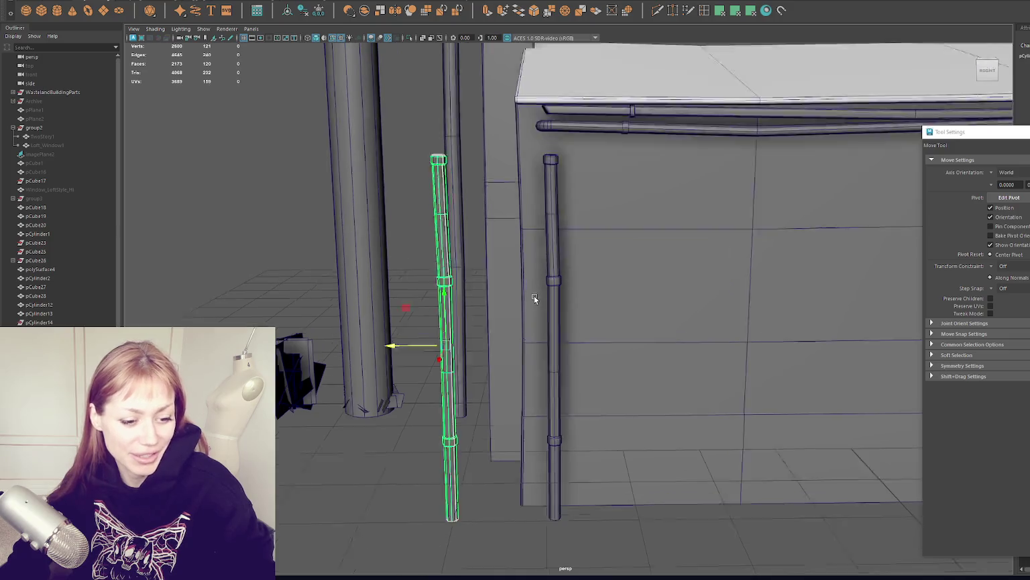
pyautogui.scroll(2, 512, 288)
pyautogui.scroll(-5, 534, 306)
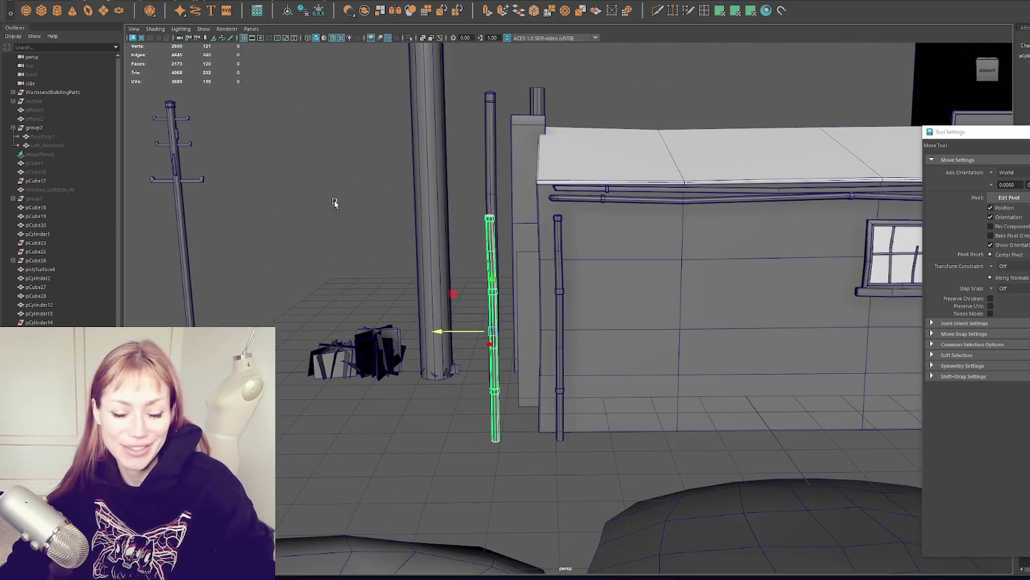
# - Add a polygon torus and move it onto the ground beside the left mound
pyautogui.click(88, 12)
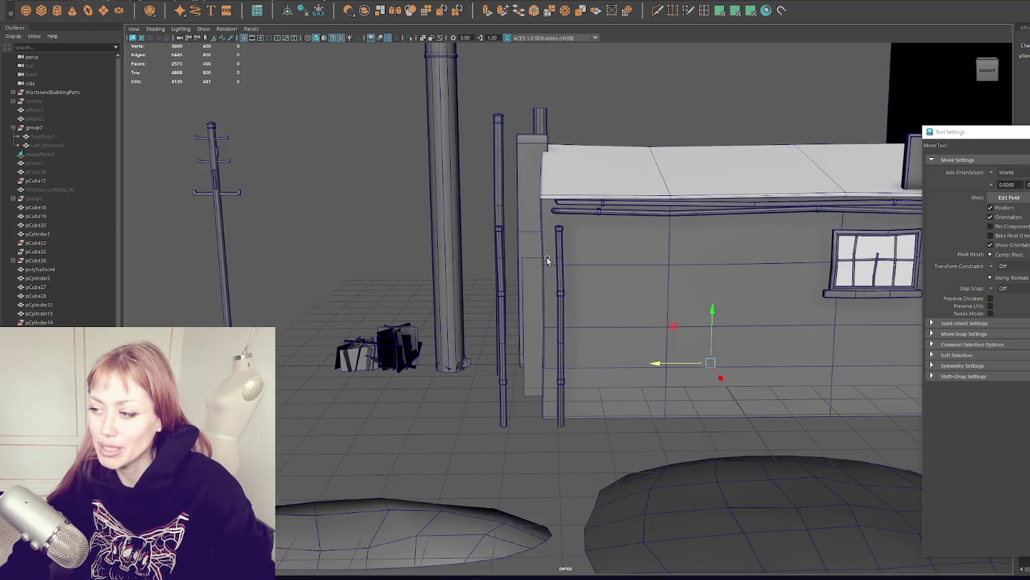
pyautogui.scroll(-3, 644, 336)
pyautogui.moveTo(642, 337)
pyautogui.mouseDown()
pyautogui.moveTo(665, 393)
pyautogui.moveTo(449, 394)
pyautogui.mouseUp()
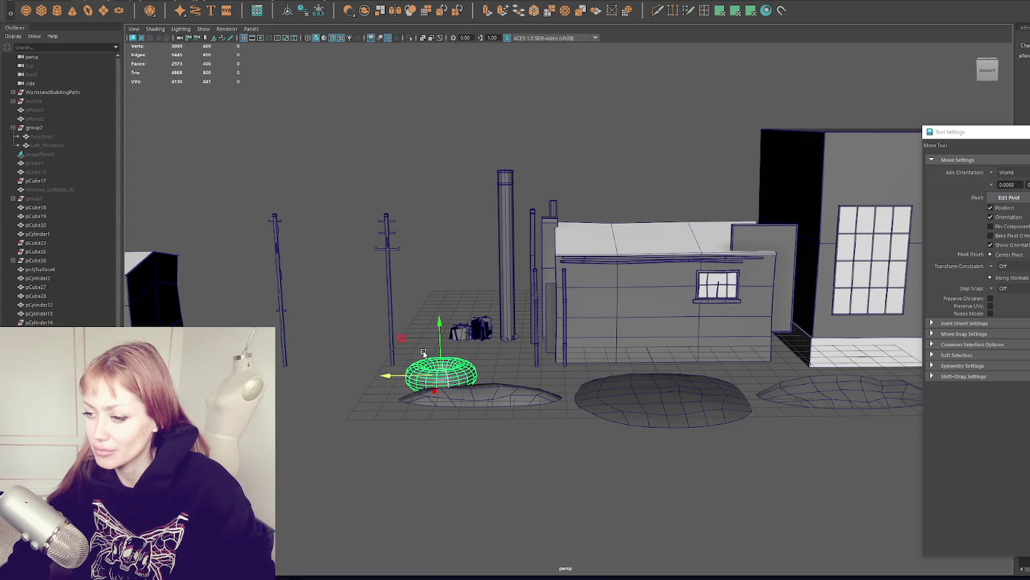
# - Rotate the torus about 90° so it stands on its edge like a tyre
pyautogui.press('e')
pyautogui.moveTo(464, 335)
pyautogui.mouseDown()
pyautogui.moveTo(447, 267)
pyautogui.moveTo(438, 302)
pyautogui.moveTo(444, 294)
pyautogui.mouseUp()
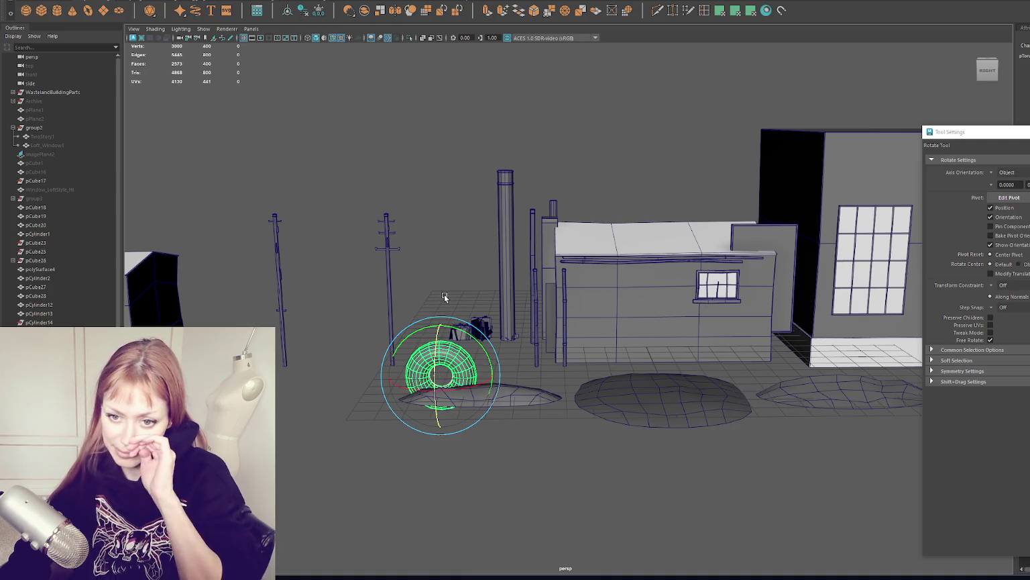
pyautogui.scroll(5, 444, 291)
pyautogui.moveTo(452, 308)
pyautogui.keyDown('alt'); pyautogui.mouseDown(button='middle')
pyautogui.moveTo(514, 274)
pyautogui.moveTo(746, 240)
pyautogui.mouseUp(button='middle'); pyautogui.keyUp('alt')
pyautogui.moveTo(966, 131); pyautogui.dragTo(684, 149)
pyautogui.moveTo(624, 219)
pyautogui.keyDown('alt'); pyautogui.mouseDown()
pyautogui.moveTo(293, 261)
pyautogui.moveTo(426, 204)
pyautogui.moveTo(342, 251)
pyautogui.moveTo(389, 233)
pyautogui.moveTo(192, 266)
pyautogui.mouseUp(); pyautogui.keyUp('alt')
pyautogui.scroll(-3, 349, 249)
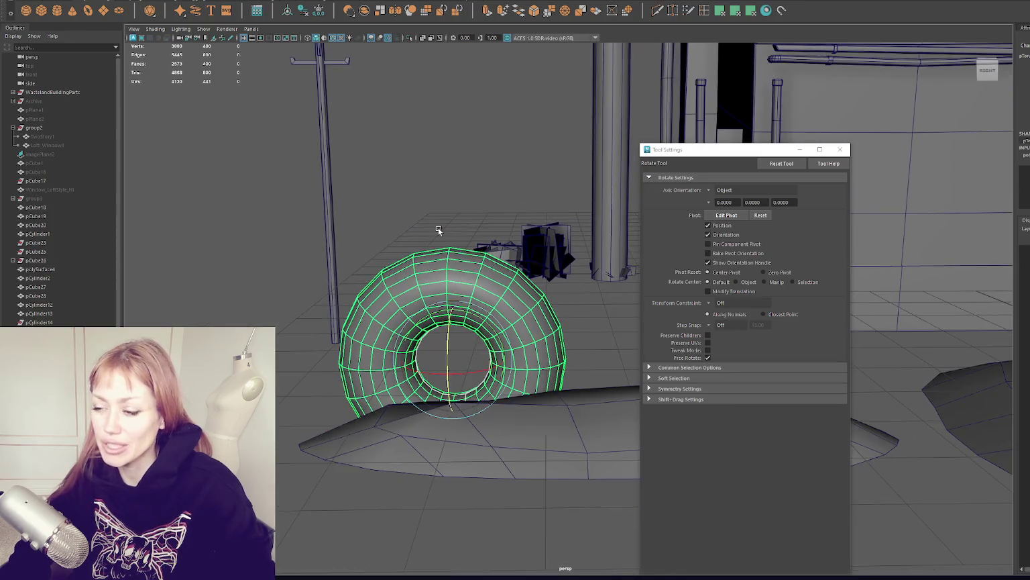
pyautogui.moveTo(376, 255)
pyautogui.keyDown('alt'); pyautogui.mouseDown()
pyautogui.moveTo(466, 263)
pyautogui.moveTo(416, 268)
pyautogui.mouseUp(); pyautogui.keyUp('alt')
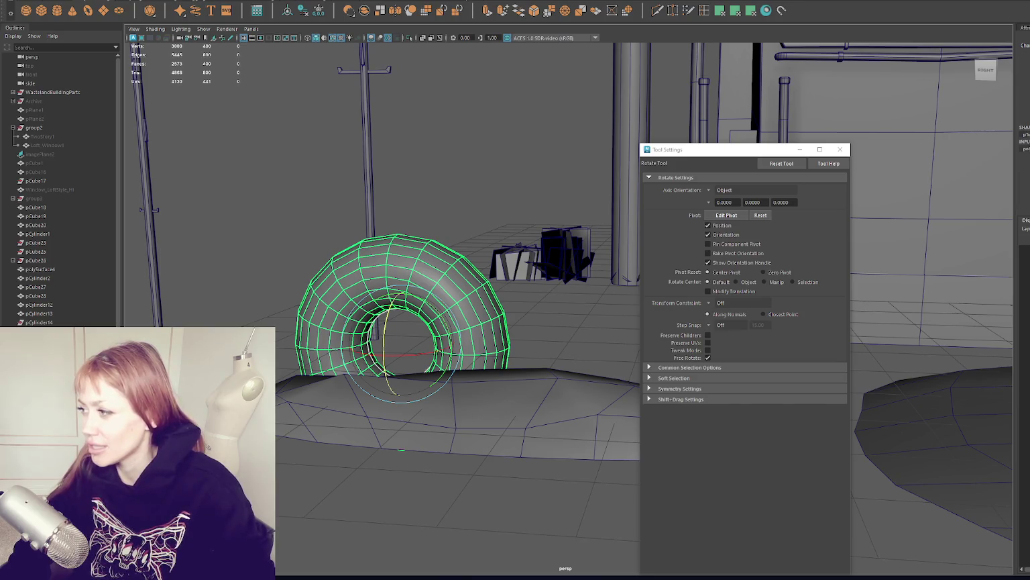
# - Lower the torus's Subdivisions Axis and Subdivisions Height in the Channel Box for a faceted low-poly tyre
pyautogui.press('Return')
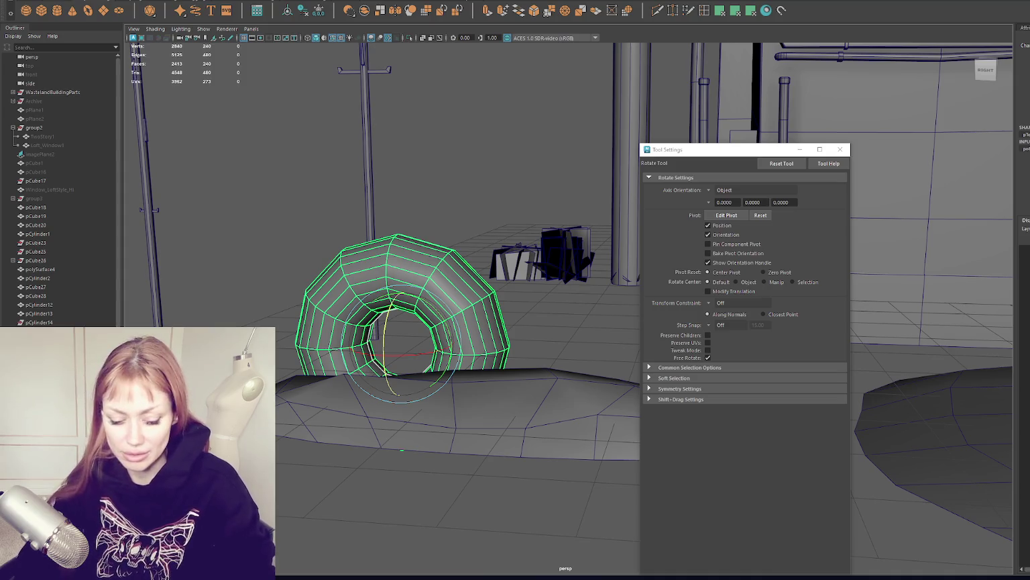
pyautogui.press('Return')
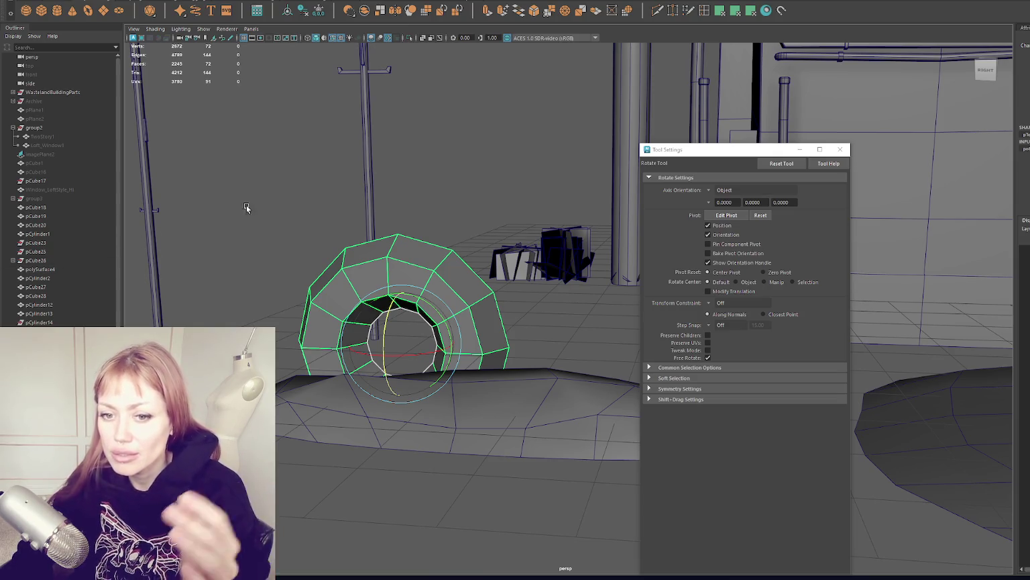
# - Try deleting the torus's bottom faces, undo it, and return to object selection
pyautogui.keyDown('alt'); pyautogui.moveTo(321, 204); pyautogui.dragTo(412, 258); pyautogui.keyUp('alt')
pyautogui.moveTo(248, 112); pyautogui.dragTo(244, 139, button='right')
pyautogui.moveTo(533, 345); pyautogui.dragTo(328, 488)
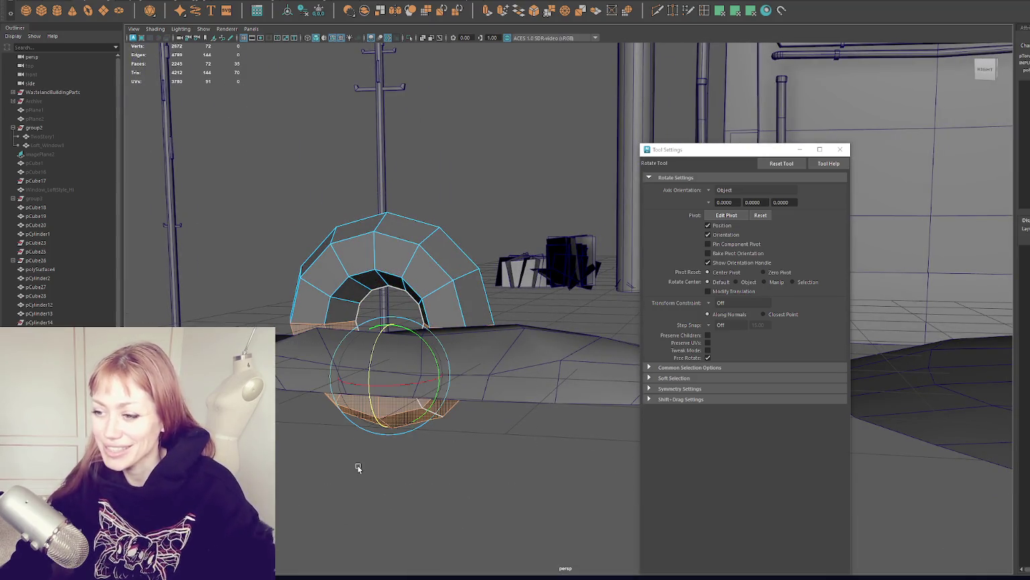
pyautogui.press('Delete')
pyautogui.hotkey('ctrl', 'z')
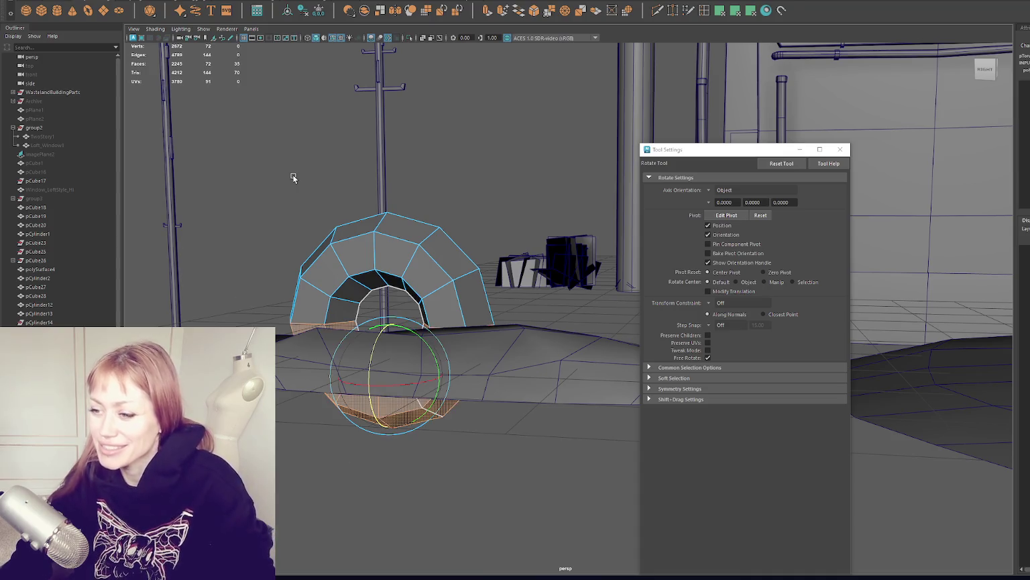
pyautogui.rightClick(303, 137)
pyautogui.click(347, 124)
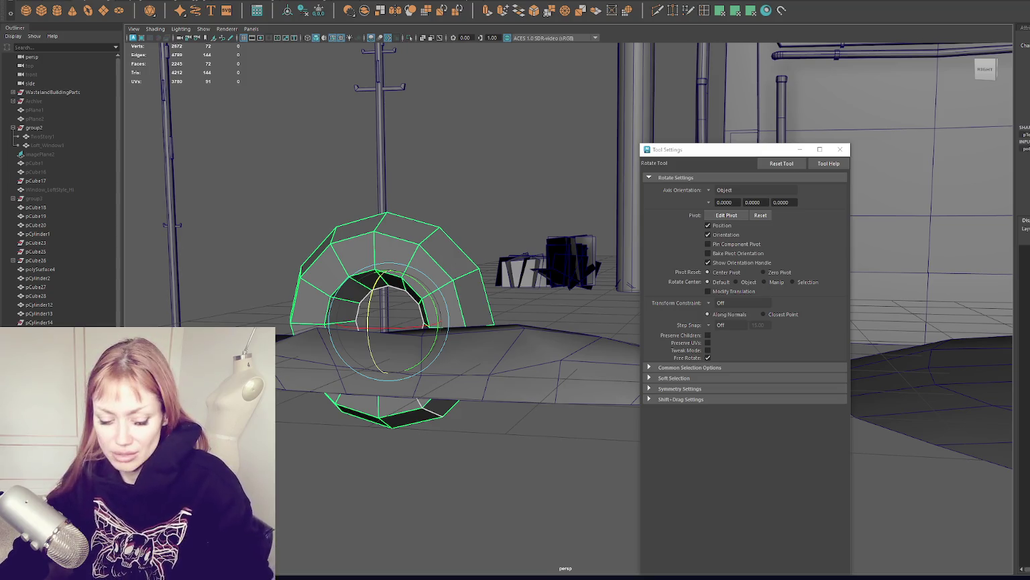
# - Increase the torus segments to about 20 and frame it in the view
pyautogui.hotkey('ctrl', 'z')
pyautogui.click(515, 184)
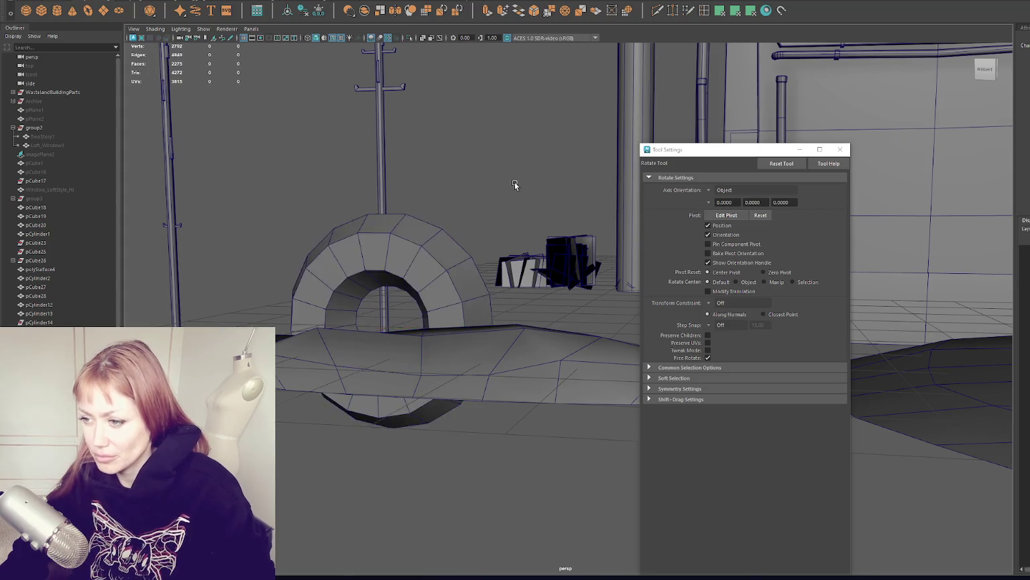
pyautogui.keyDown('alt'); pyautogui.moveTo(515, 184); pyautogui.dragTo(357, 265); pyautogui.keyUp('alt')
pyautogui.click(357, 264)
pyautogui.press('f')
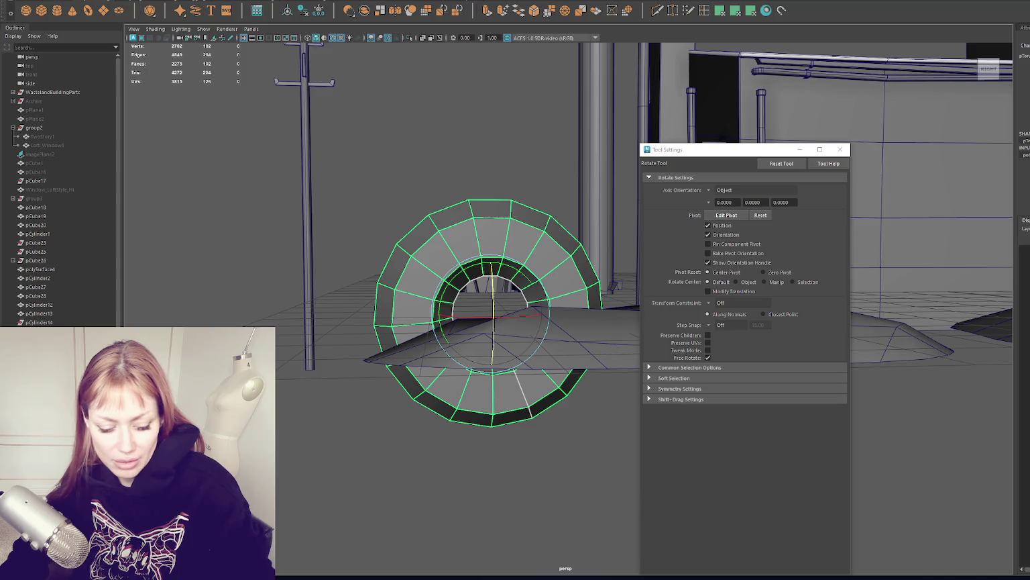
pyautogui.moveTo(510, 186); pyautogui.dragTo(533, 186, button='middle')
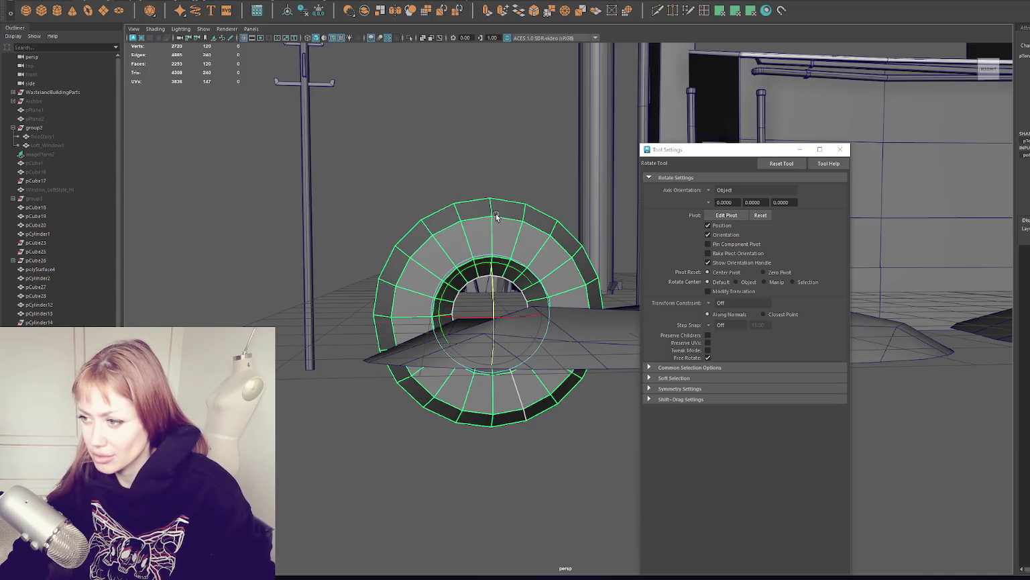
pyautogui.keyDown('alt'); pyautogui.moveTo(496, 216); pyautogui.dragTo(477, 111, button='middle'); pyautogui.keyUp('alt')
# - Delete the right-half and lower-half faces, leaving a quarter-ring elbow
pyautogui.press('q')
pyautogui.moveTo(457, 135); pyautogui.dragTo(548, 411)
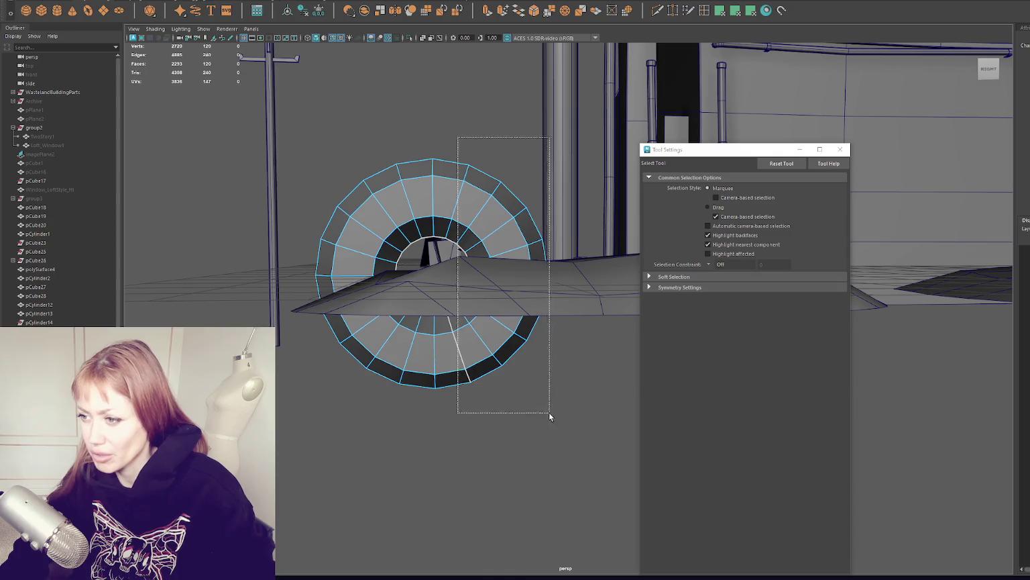
pyautogui.press('Delete')
pyautogui.moveTo(333, 293); pyautogui.dragTo(400, 342)
pyautogui.press('Delete')
pyautogui.press('F8')
pyautogui.keyDown('alt'); pyautogui.moveTo(462, 75); pyautogui.dragTo(475, 150); pyautogui.keyUp('alt')
# - Scale the elbow piece down
pyautogui.press('w')
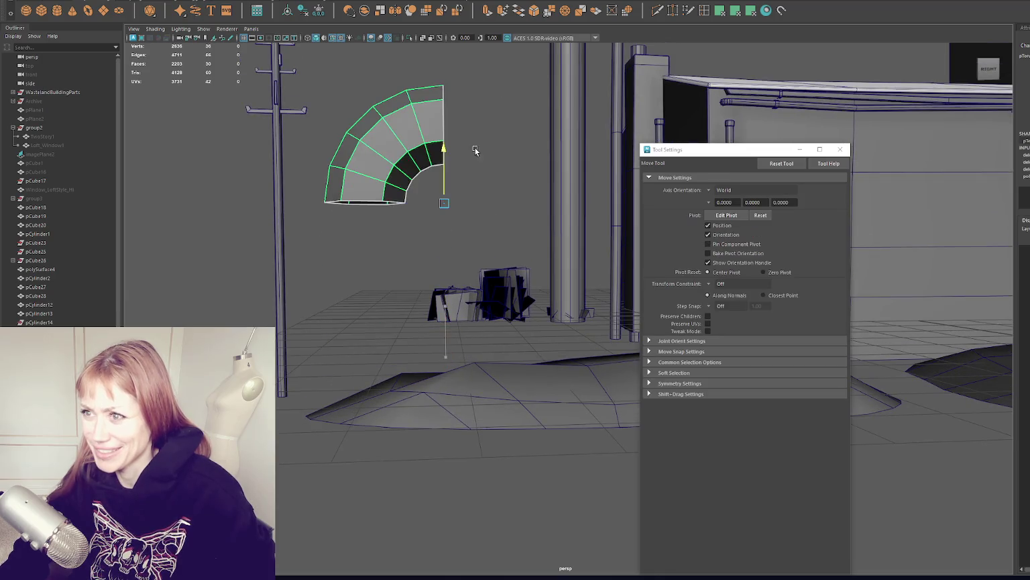
pyautogui.press('r')
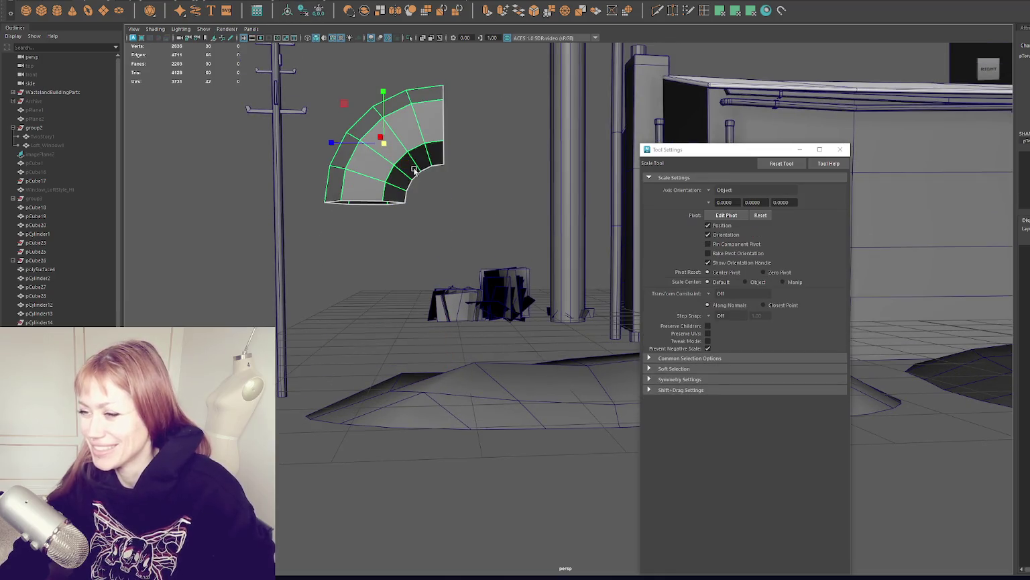
pyautogui.moveTo(380, 141); pyautogui.dragTo(344, 146)
# - Extrude the elbow's end edge loop out into a straight sideways section
pyautogui.press('q')
pyautogui.press('F8')
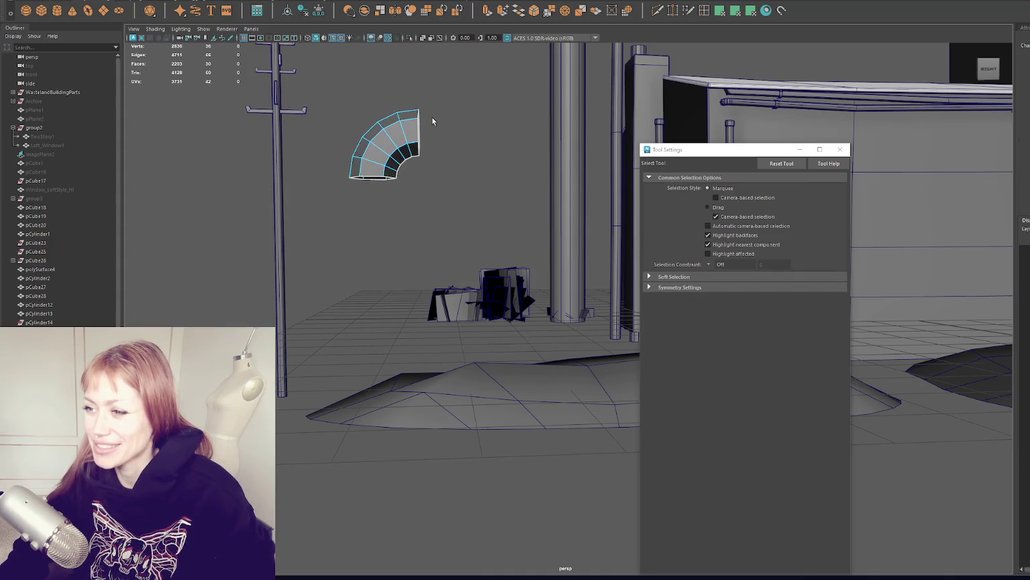
pyautogui.doubleClick(432, 121)
pyautogui.keyDown('alt'); pyautogui.moveTo(432, 121); pyautogui.dragTo(478, 69); pyautogui.keyUp('alt')
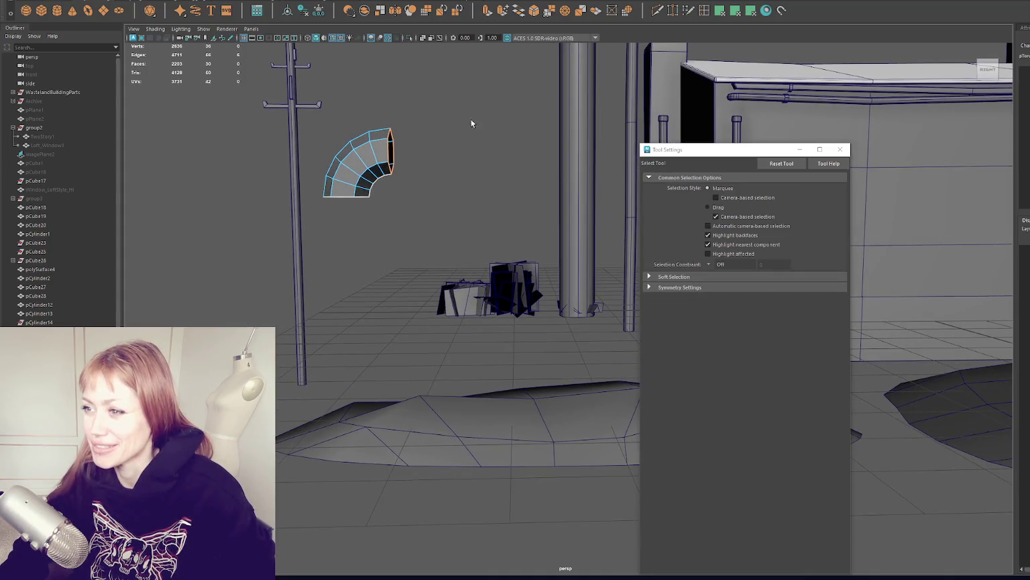
pyautogui.hotkey('ctrl', 'e')
pyautogui.press('w')
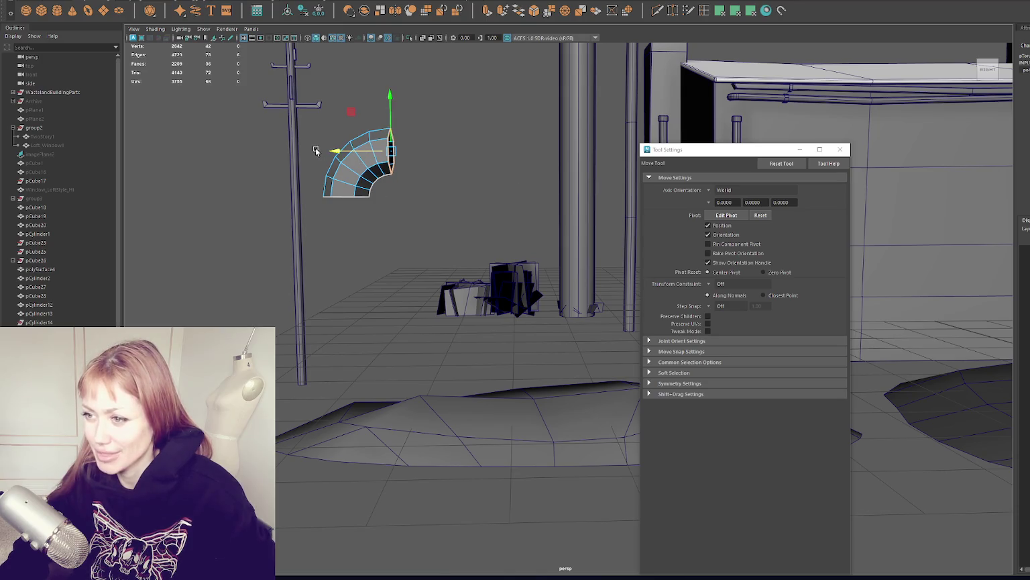
pyautogui.moveTo(329, 151); pyautogui.dragTo(480, 157)
# - Extrude the elbow's other end loop down into a vertical leg
pyautogui.click(338, 200)
pyautogui.press('e')
pyautogui.press('w')
pyautogui.hotkey('ctrl', 'e')
pyautogui.moveTo(337, 199)
pyautogui.mouseDown()
pyautogui.moveTo(341, 335)
pyautogui.moveTo(384, 279)
pyautogui.moveTo(408, 175)
pyautogui.mouseUp()
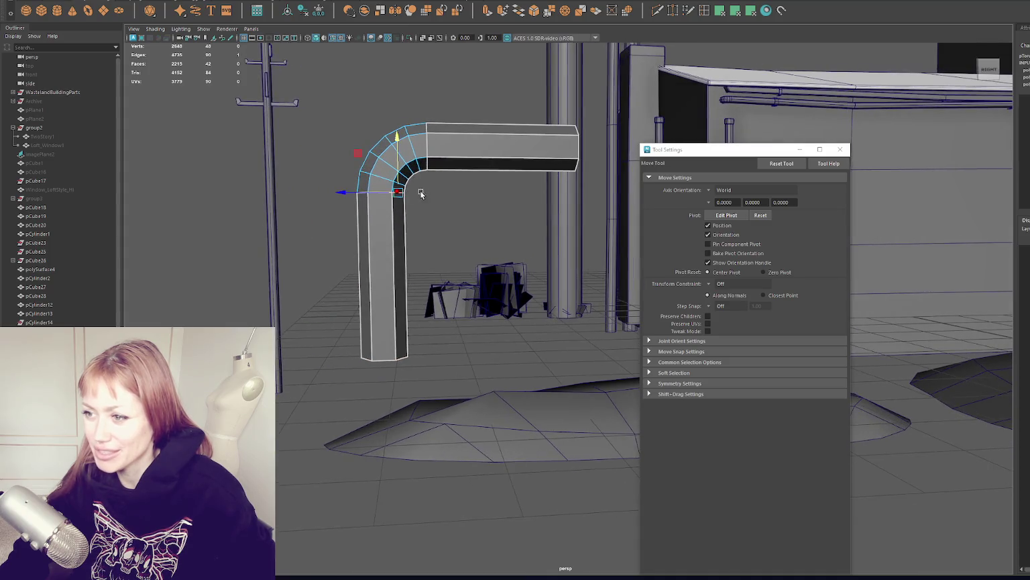
# - Scale the whole bent pipe down uniformly, then undo
pyautogui.click(427, 173)
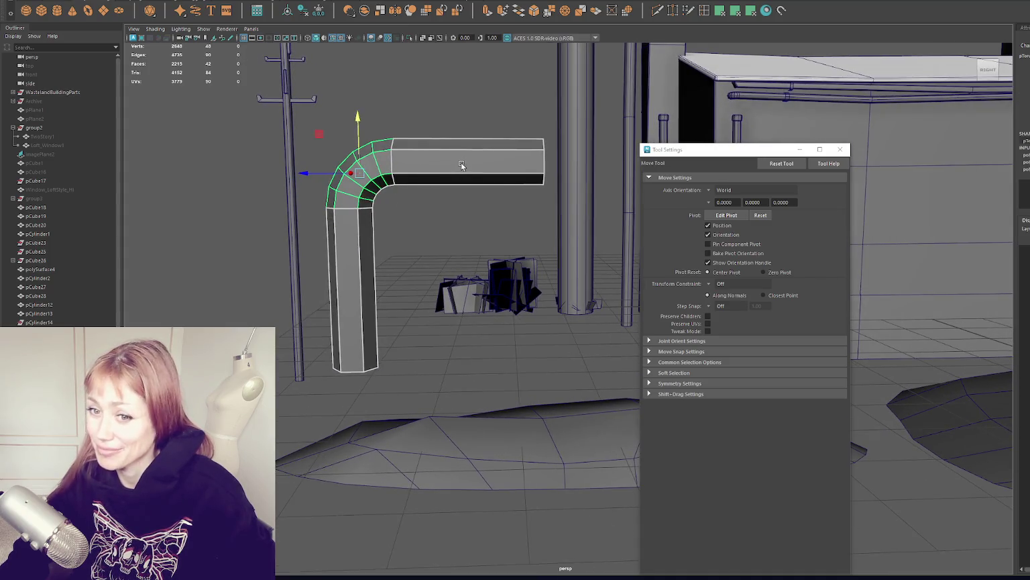
pyautogui.press('r')
pyautogui.moveTo(359, 169); pyautogui.dragTo(248, 186)
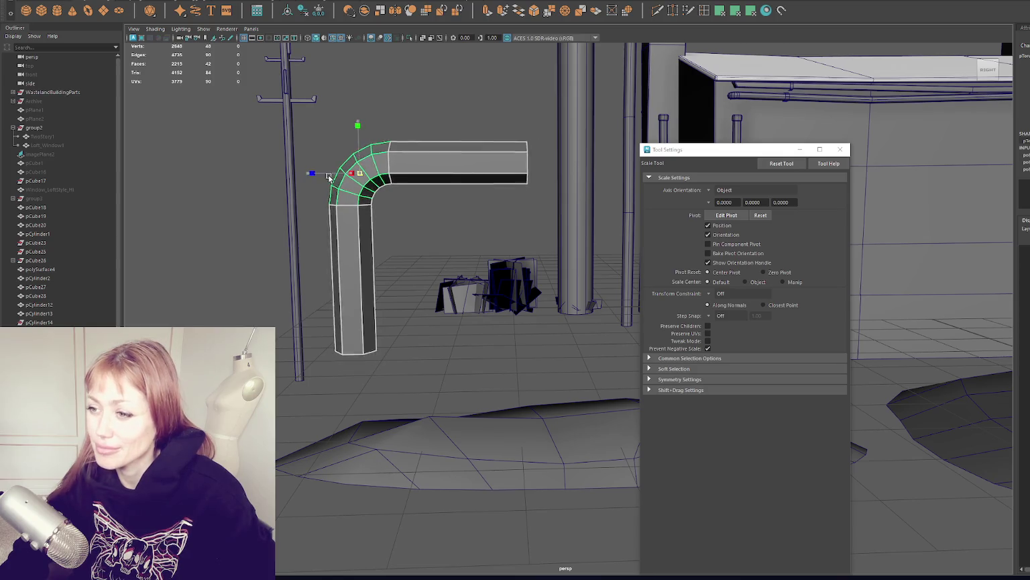
pyautogui.click(412, 124)
pyautogui.hotkey('ctrl', 'z')
# - Select the pipe's bottom end face
pyautogui.press('q')
pyautogui.keyDown('alt'); pyautogui.moveTo(493, 194); pyautogui.dragTo(469, 184); pyautogui.keyUp('alt')
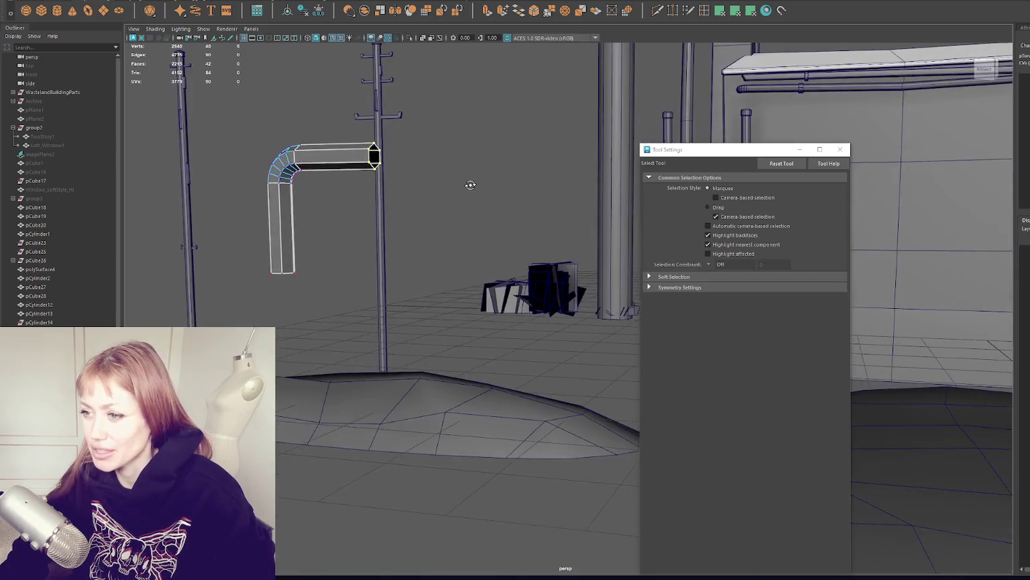
pyautogui.press('w')
pyautogui.keyDown('alt'); pyautogui.moveTo(382, 166); pyautogui.dragTo(429, 154); pyautogui.keyUp('alt')
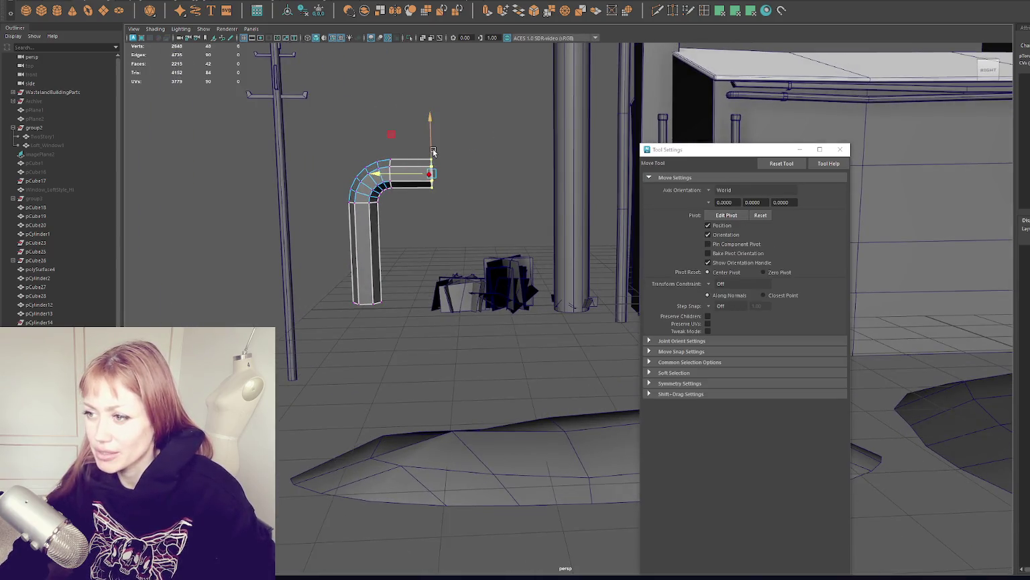
pyautogui.moveTo(402, 265); pyautogui.dragTo(312, 342)
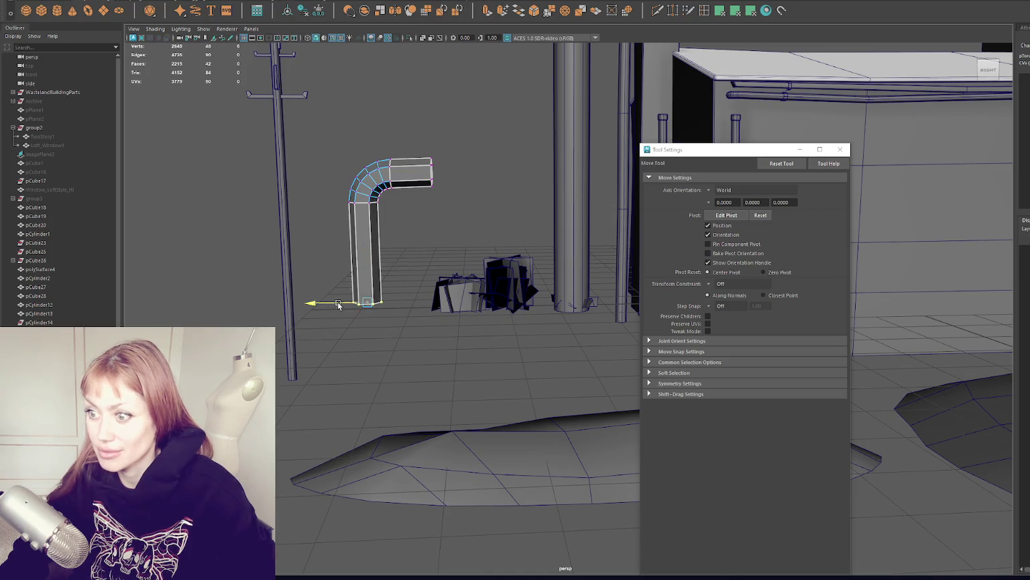
# - Select and frame the elbow edge loop for rotating, then view the whole bent pipe
pyautogui.moveTo(363, 205); pyautogui.dragTo(361, 205, button='right')
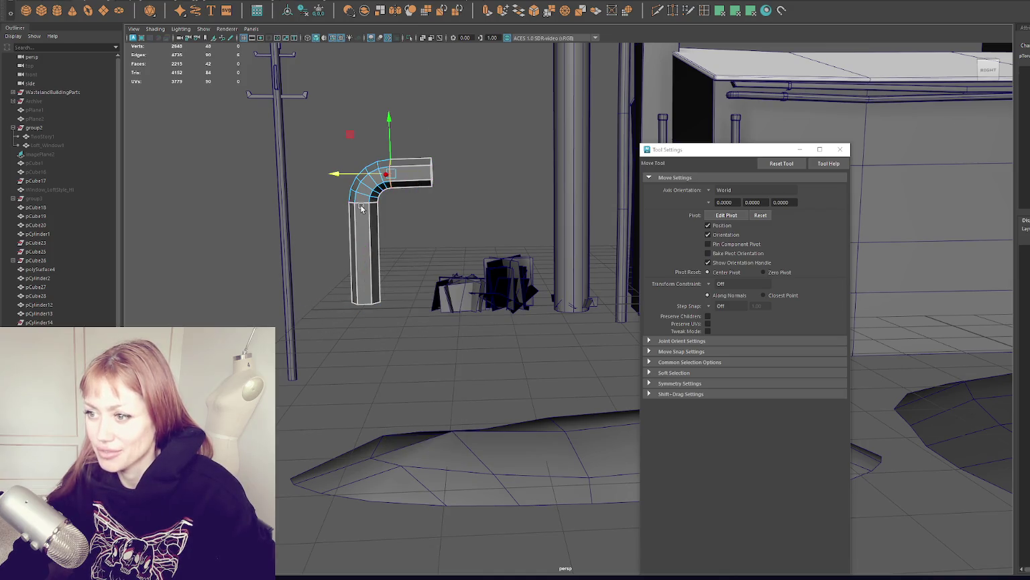
pyautogui.doubleClick(361, 205)
pyautogui.press('f')
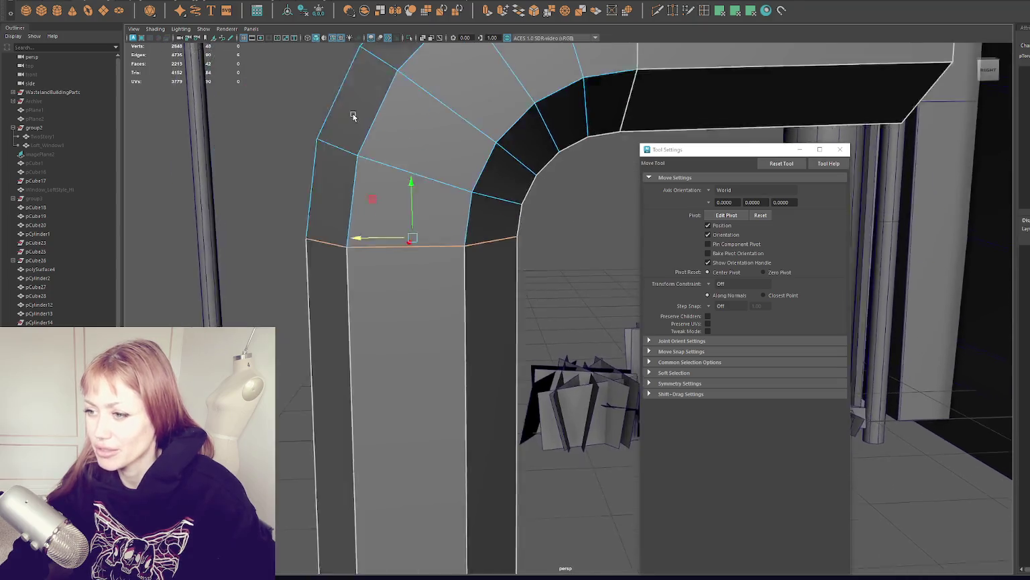
pyautogui.press('e')
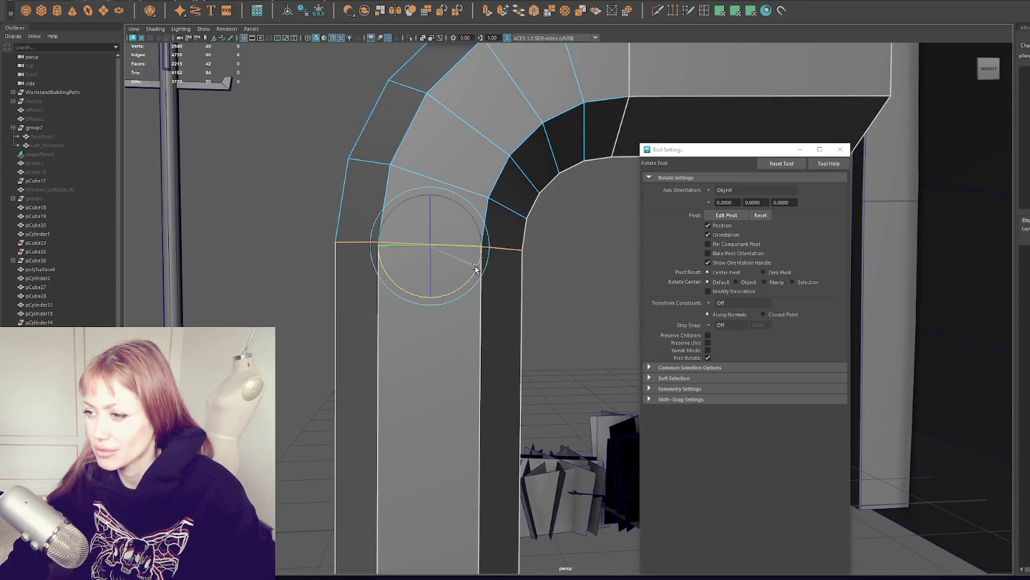
pyautogui.scroll(-5, 516, 251)
pyautogui.scroll(-3, 517, 252)
pyautogui.keyDown('alt'); pyautogui.moveTo(531, 208); pyautogui.dragTo(375, 184); pyautogui.keyUp('alt')
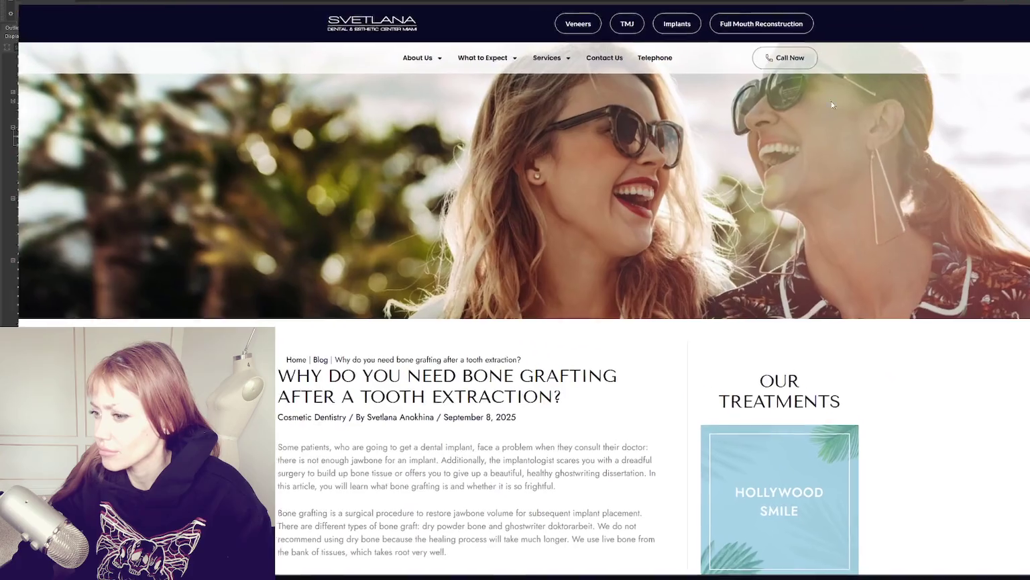
pyautogui.scroll(-4, 658, 243)
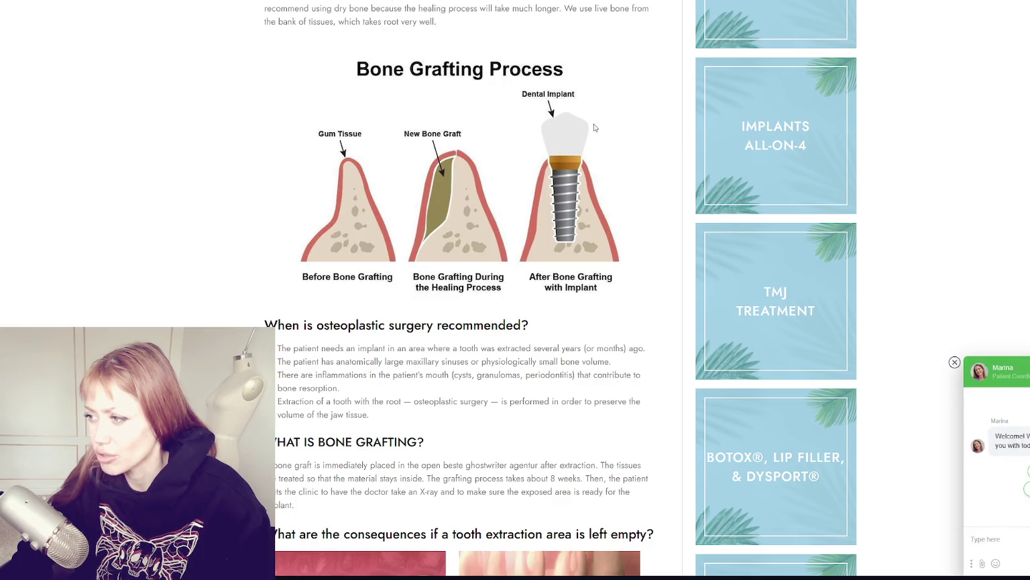
pyautogui.scroll(-1, 596, 150)
pyautogui.scroll(-2, 597, 150)
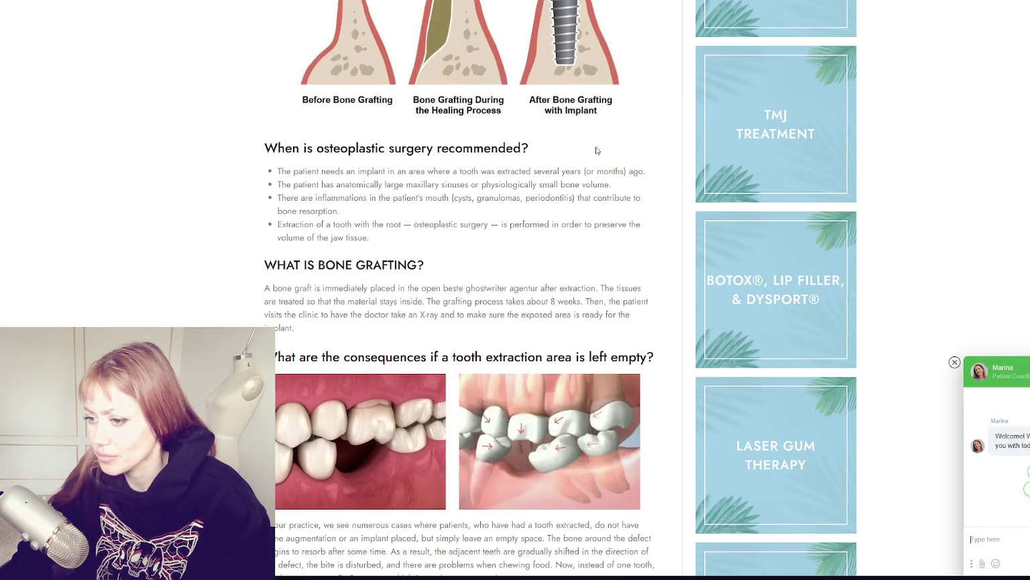
pyautogui.scroll(-3, 597, 150)
pyautogui.scroll(-3, 596, 155)
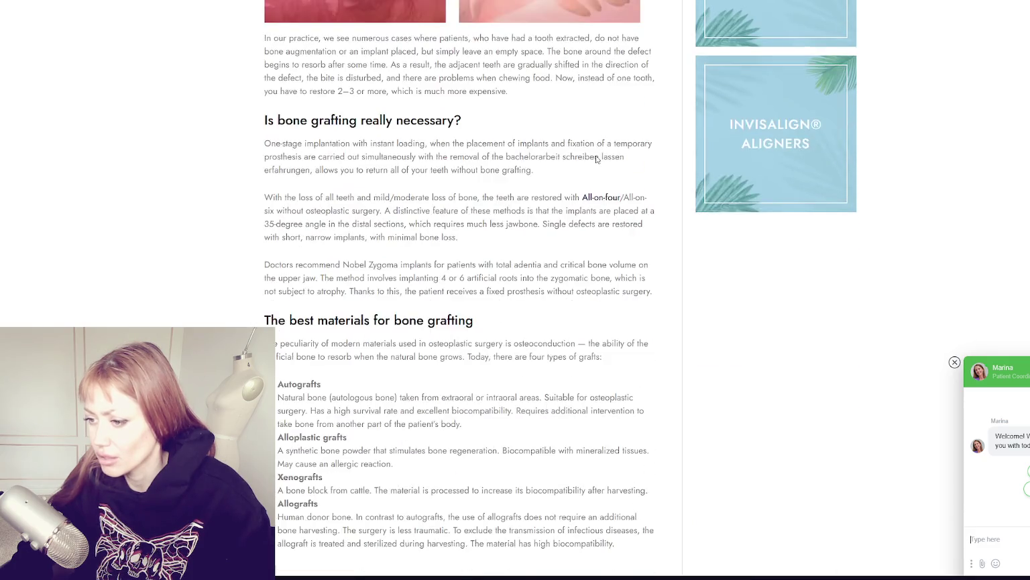
pyautogui.scroll(-3, 596, 161)
pyautogui.scroll(-3, 595, 164)
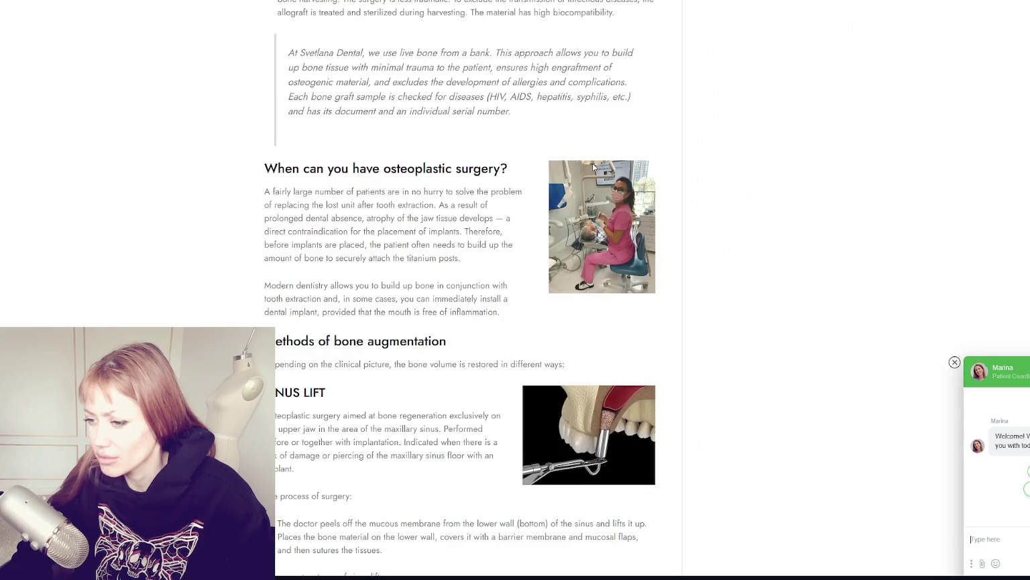
pyautogui.scroll(-3, 593, 166)
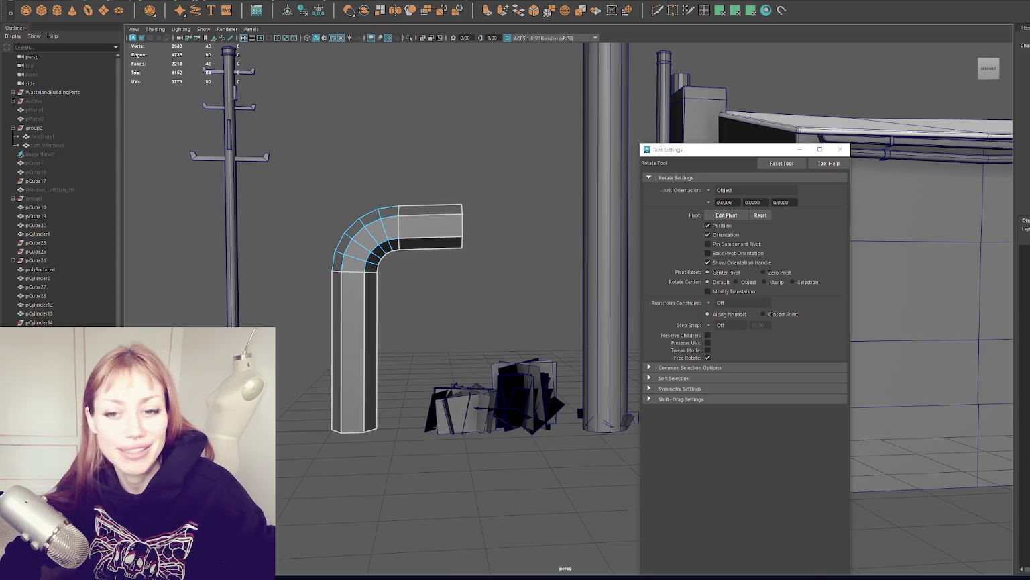
# - Pull the straight section's end vertices inward to shorten it
pyautogui.moveTo(434, 224); pyautogui.dragTo(424, 137, button='right')
pyautogui.press('w')
pyautogui.moveTo(461, 194)
pyautogui.keyDown('alt'); pyautogui.mouseDown()
pyautogui.moveTo(368, 194)
pyautogui.moveTo(486, 196)
pyautogui.moveTo(435, 166)
pyautogui.moveTo(441, 188)
pyautogui.moveTo(356, 255)
pyautogui.mouseUp(); pyautogui.keyUp('alt')
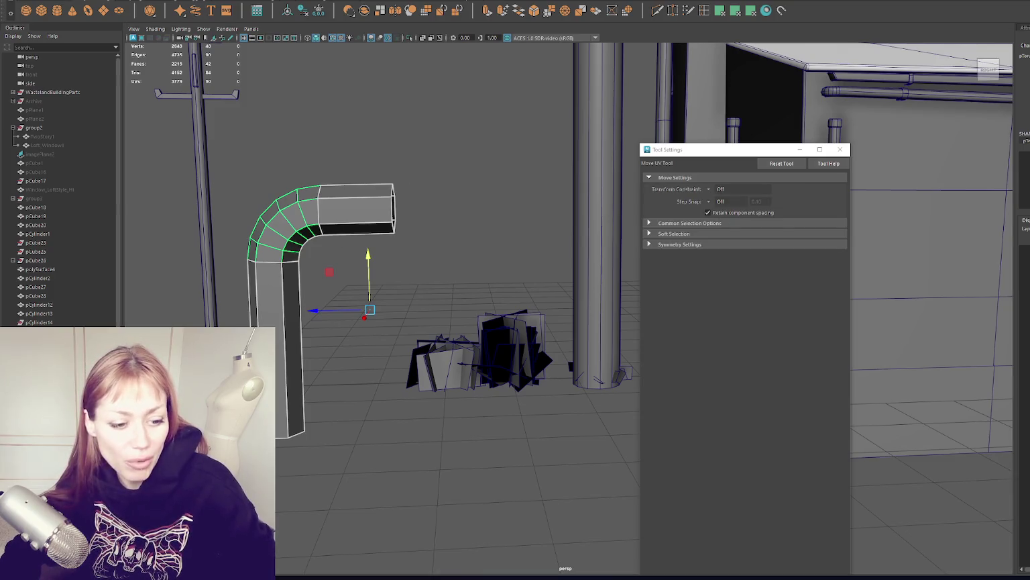
pyautogui.press('w')
pyautogui.moveTo(429, 302)
pyautogui.keyDown('alt'); pyautogui.mouseDown()
pyautogui.moveTo(439, 209)
pyautogui.moveTo(397, 203)
pyautogui.mouseUp(); pyautogui.keyUp('alt')
pyautogui.press('F9')
pyautogui.moveTo(489, 255); pyautogui.dragTo(362, 167)
pyautogui.press('r')
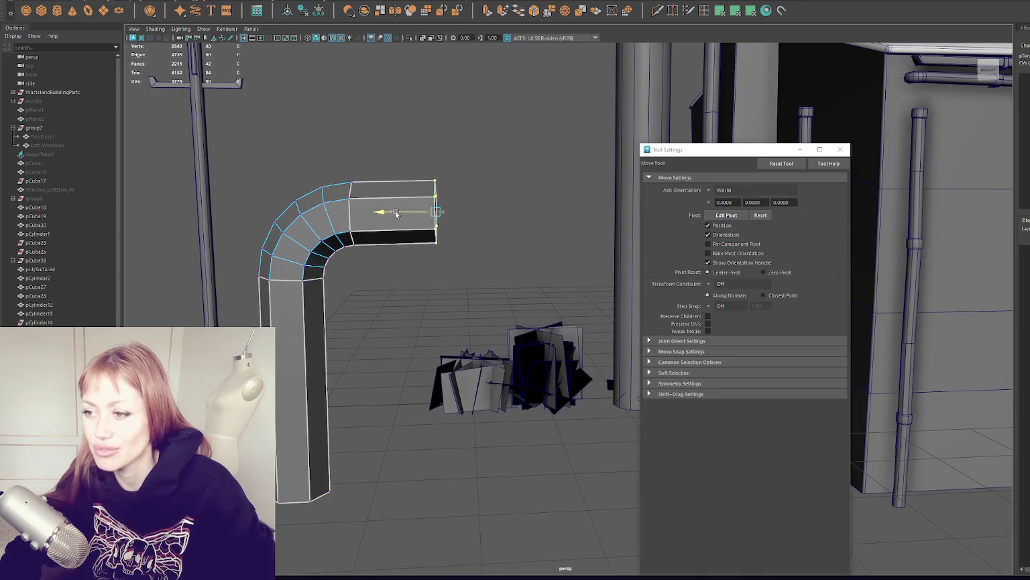
pyautogui.moveTo(419, 213); pyautogui.dragTo(393, 209)
pyautogui.press('w')
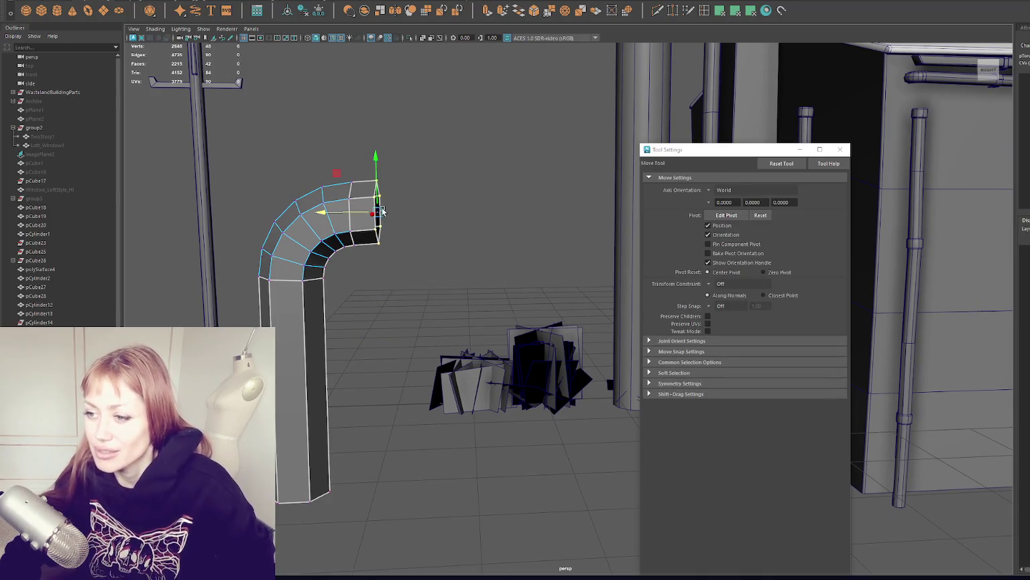
# - Delete the end cap faces and extrude the open rim outward into a short lip
pyautogui.press('Delete')
pyautogui.moveTo(423, 161)
pyautogui.mouseDown()
pyautogui.moveTo(379, 265)
pyautogui.moveTo(417, 231)
pyautogui.mouseUp()
pyautogui.moveTo(417, 232); pyautogui.dragTo(463, 168, button='right')
pyautogui.doubleClick(380, 214)
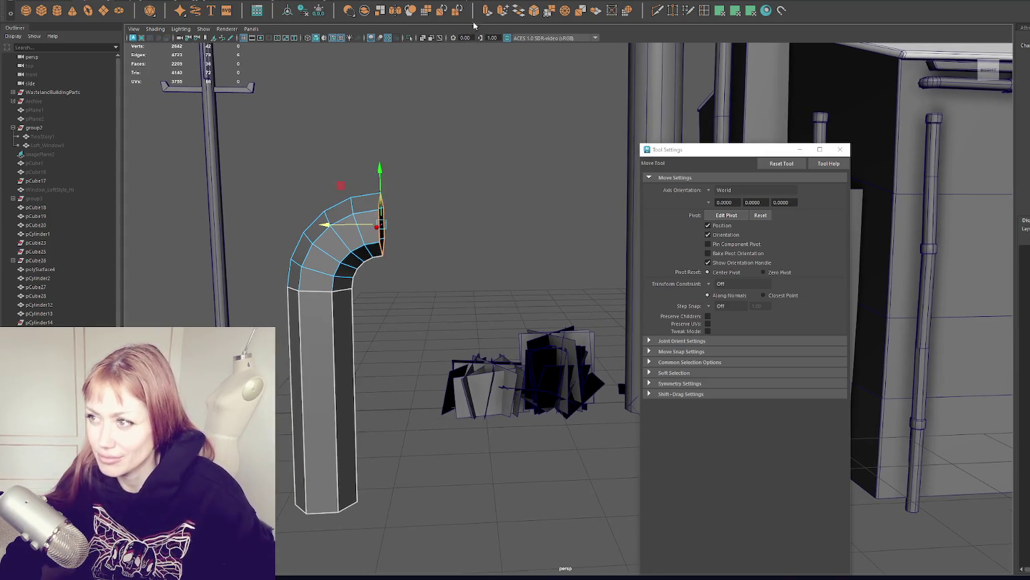
pyautogui.hotkey('ctrl', 'e')
pyautogui.press('w')
pyautogui.moveTo(354, 225); pyautogui.dragTo(369, 226)
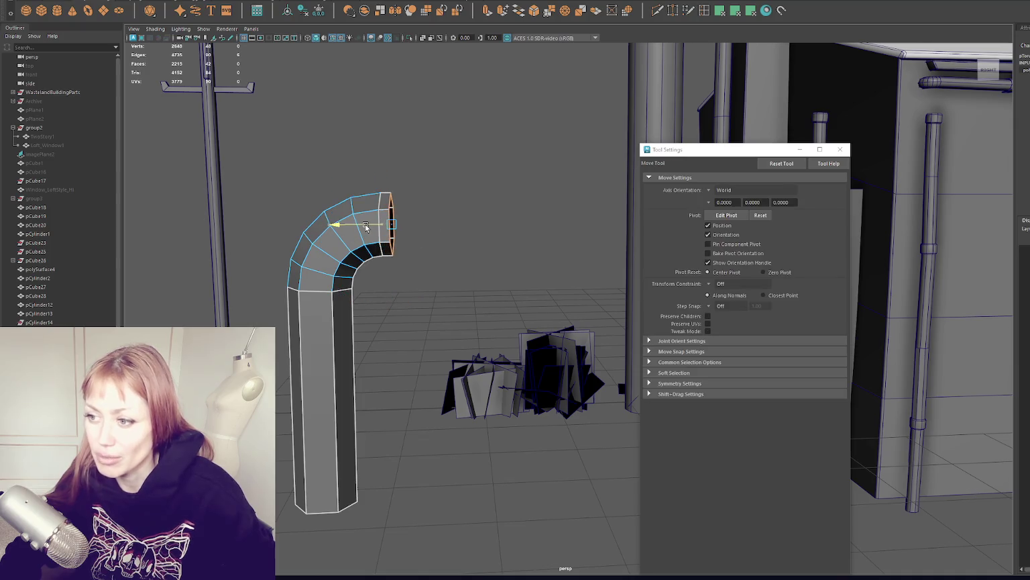
pyautogui.press('r')
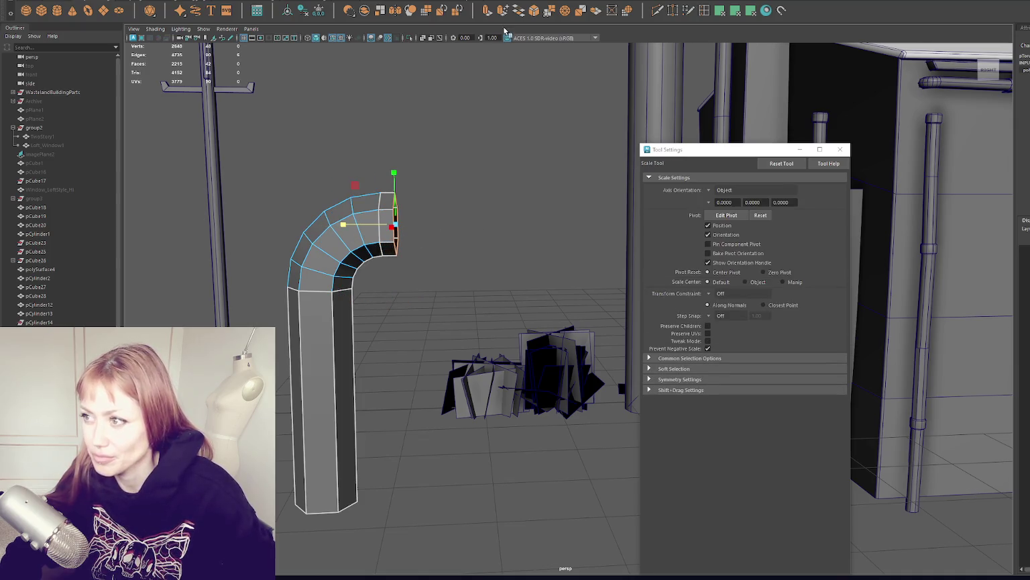
# - Extrude new rings at the pipe end and widen one slightly into a flange
pyautogui.hotkey('ctrl', 'e')
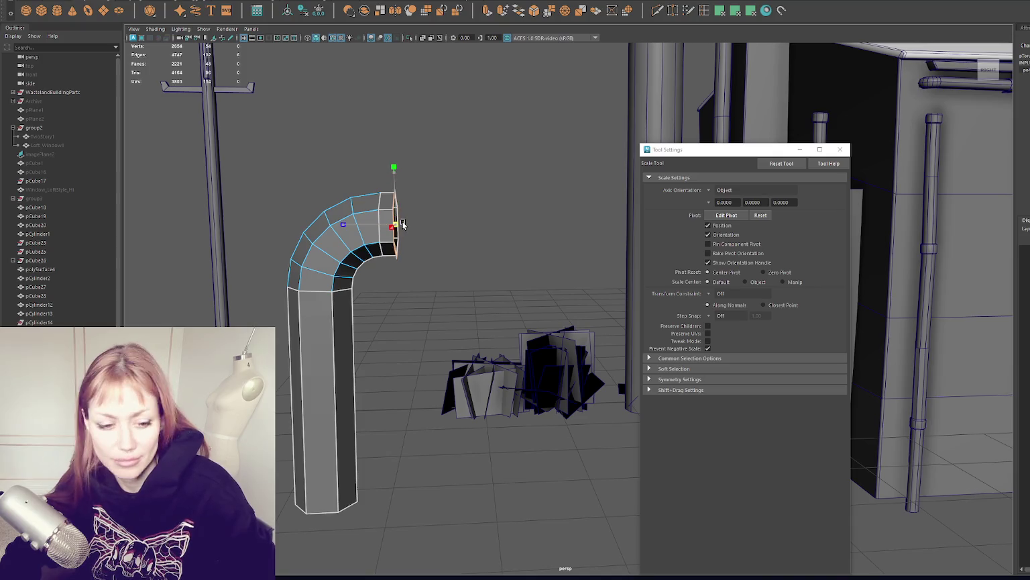
pyautogui.press('w')
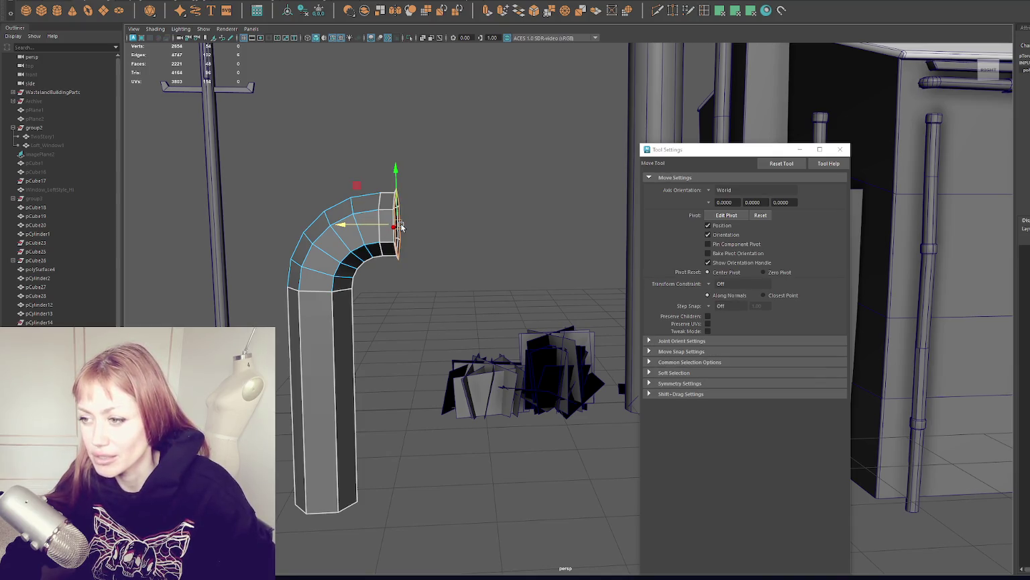
pyautogui.hotkey('ctrl', 'e')
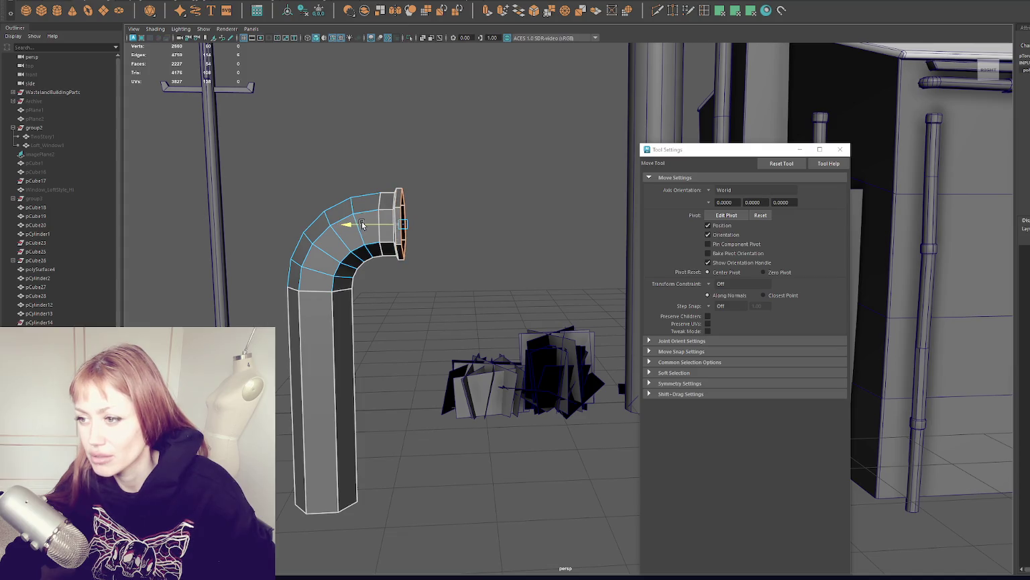
pyautogui.hotkey('ctrl', 'e')
pyautogui.press('r')
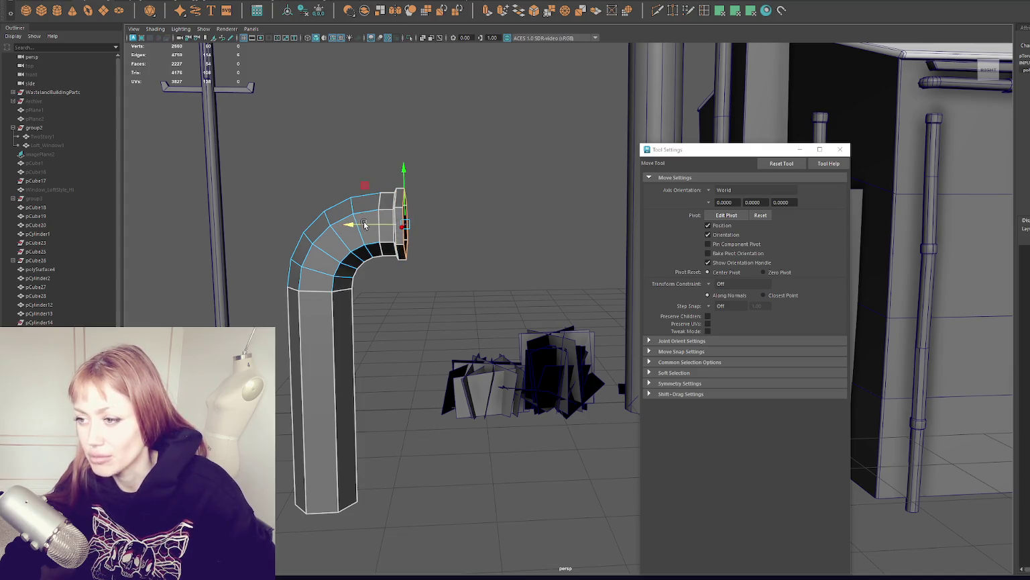
pyautogui.moveTo(411, 225); pyautogui.dragTo(417, 224)
pyautogui.press('w')
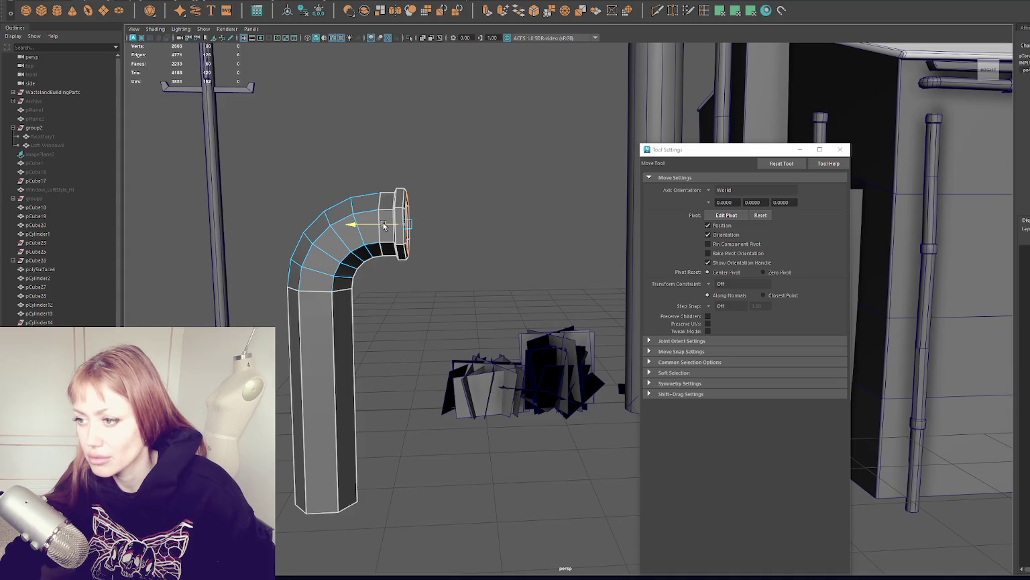
# - Extrude the end again and push it outward, undoing the last extrusion
pyautogui.hotkey('ctrl', 'e')
pyautogui.press('w')
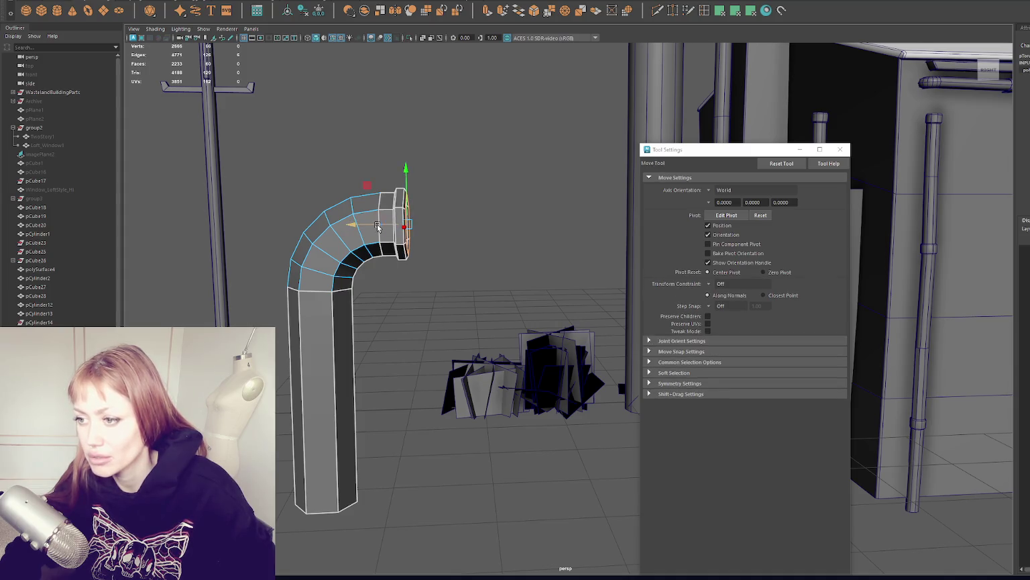
pyautogui.moveTo(385, 228)
pyautogui.mouseDown()
pyautogui.moveTo(427, 225)
pyautogui.moveTo(414, 224)
pyautogui.mouseUp()
pyautogui.hotkey('ctrl', 'e')
pyautogui.press('r')
pyautogui.hotkey('ctrl', 'e')
pyautogui.press('w')
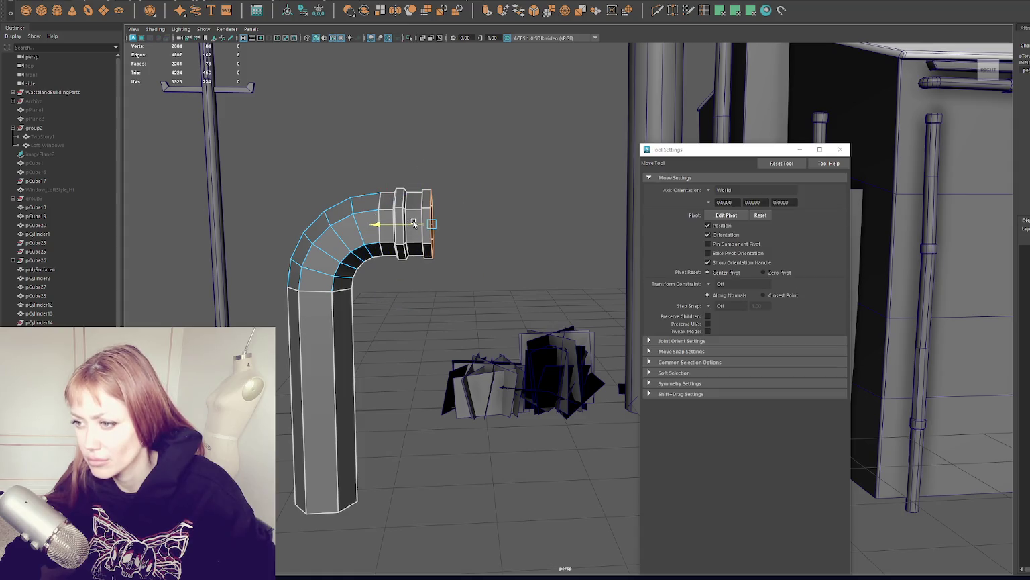
pyautogui.hotkey('ctrl', 'z')
# - Restore the earlier end length and slide the end face slightly further out
pyautogui.moveTo(414, 224)
pyautogui.keyDown('alt'); pyautogui.mouseDown()
pyautogui.moveTo(422, 221)
pyautogui.moveTo(403, 225)
pyautogui.moveTo(556, 228)
pyautogui.mouseUp(); pyautogui.keyUp('alt')
pyautogui.rightClick(450, 172)
pyautogui.hotkey('ctrl', 'z')
pyautogui.hotkey('ctrl', 'z')
pyautogui.hotkey('ctrl', 'z')
pyautogui.moveTo(380, 223); pyautogui.dragTo(389, 226)
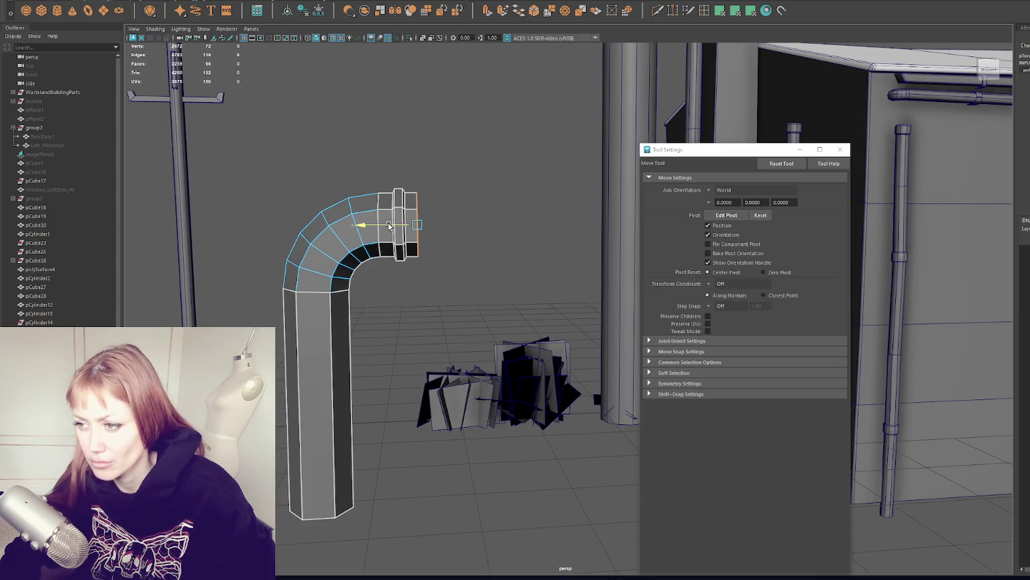
pyautogui.hotkey('ctrl', 'e')
pyautogui.moveTo(389, 226)
pyautogui.mouseDown()
pyautogui.moveTo(453, 221)
pyautogui.moveTo(432, 220)
pyautogui.mouseUp()
pyautogui.hotkey('ctrl', 'z')
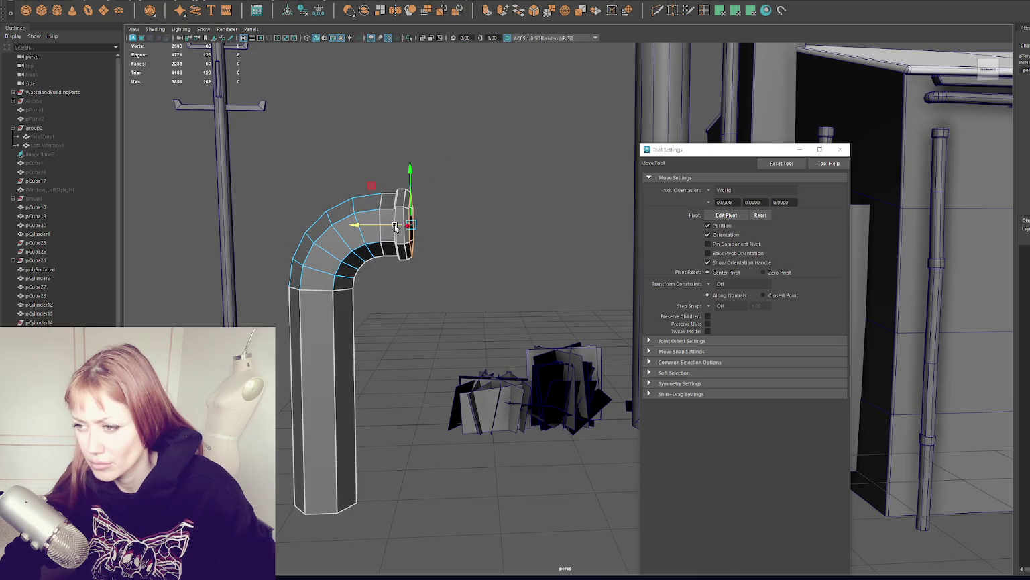
# - Extrude the end face outward and add another ring segment beyond it
pyautogui.hotkey('ctrl', 'e')
pyautogui.press('w')
pyautogui.moveTo(380, 229); pyautogui.dragTo(436, 227)
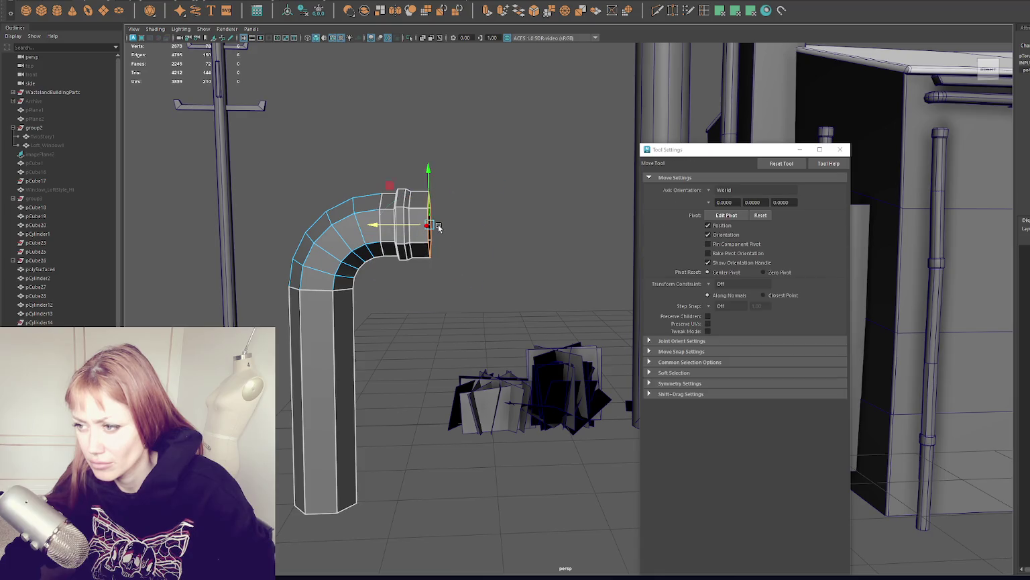
pyautogui.moveTo(429, 225)
pyautogui.mouseDown()
pyautogui.moveTo(441, 225)
pyautogui.moveTo(413, 228)
pyautogui.mouseUp()
pyautogui.press('r')
pyautogui.press('w')
pyautogui.hotkey('ctrl', 'e')
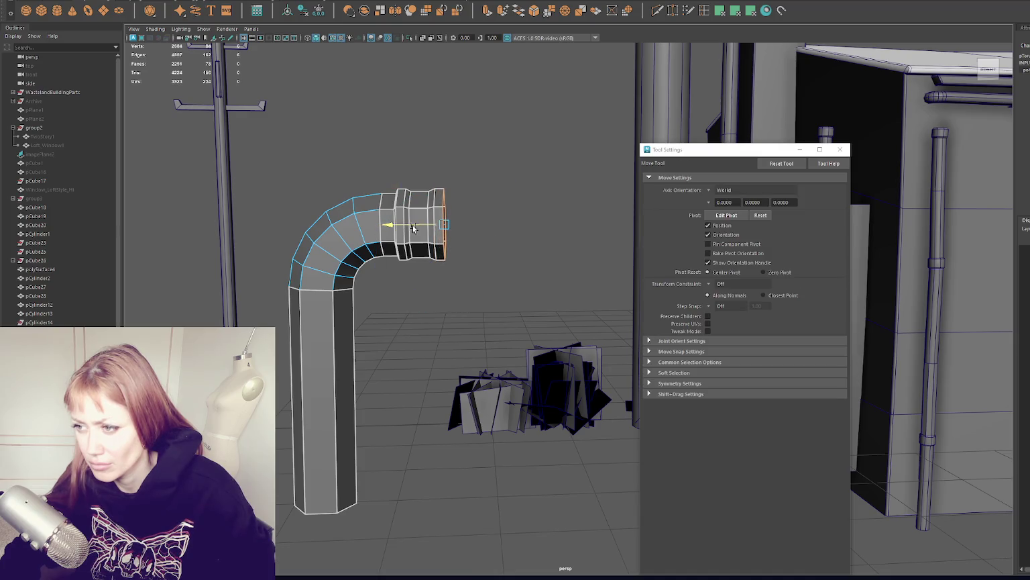
pyautogui.hotkey('ctrl', 'e')
pyautogui.moveTo(450, 226)
pyautogui.mouseDown()
pyautogui.moveTo(437, 228)
pyautogui.moveTo(493, 227)
pyautogui.mouseUp()
pyautogui.press('r')
pyautogui.press('q')
# - Extrude the pipe end into a long straight section
pyautogui.hotkey('ctrl', 'e')
pyautogui.press('w')
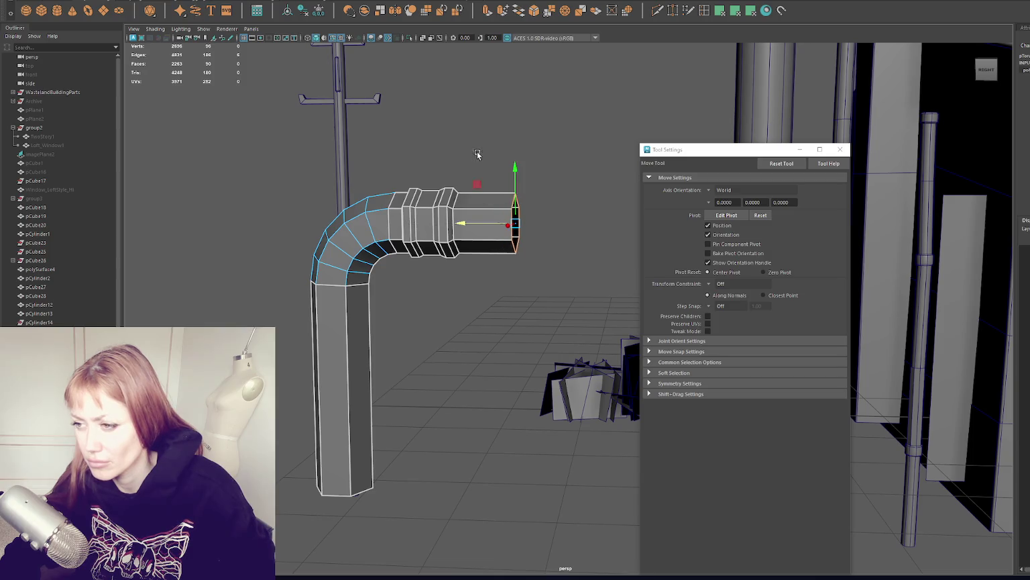
pyautogui.keyDown('alt'); pyautogui.moveTo(478, 157); pyautogui.dragTo(466, 150); pyautogui.keyUp('alt')
# - Select the two flange edge loops and slightly resize one ring's loop
pyautogui.press('r')
pyautogui.doubleClick(400, 221)
pyautogui.keyDown('shift'); pyautogui.doubleClick(437, 221); pyautogui.keyUp('shift')
pyautogui.press('w')
pyautogui.press('r')
pyautogui.press('w')
pyautogui.doubleClick(400, 225)
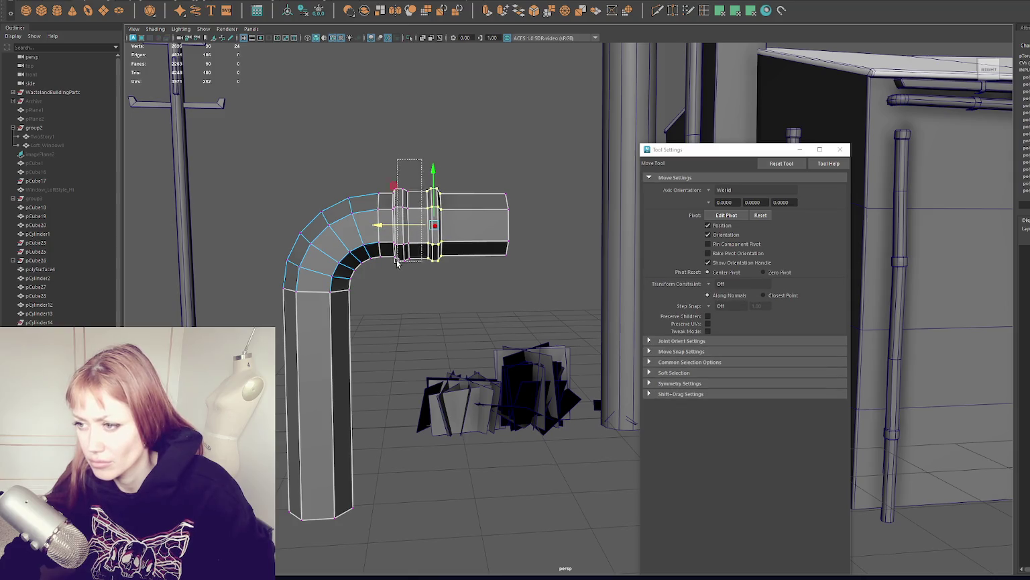
pyautogui.press('r')
pyautogui.moveTo(381, 222); pyautogui.dragTo(383, 226)
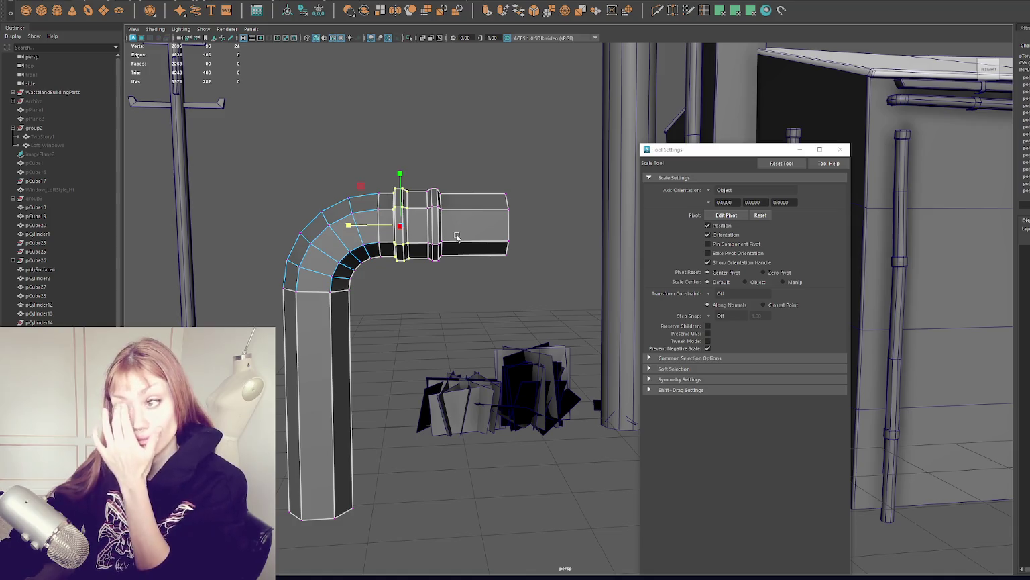
# - Shift and scale the face loops of the first and second flange rings
pyautogui.keyDown('alt'); pyautogui.moveTo(474, 216); pyautogui.dragTo(472, 220); pyautogui.keyUp('alt')
pyautogui.rightClick(438, 118)
pyautogui.doubleClick(399, 218)
pyautogui.press('w')
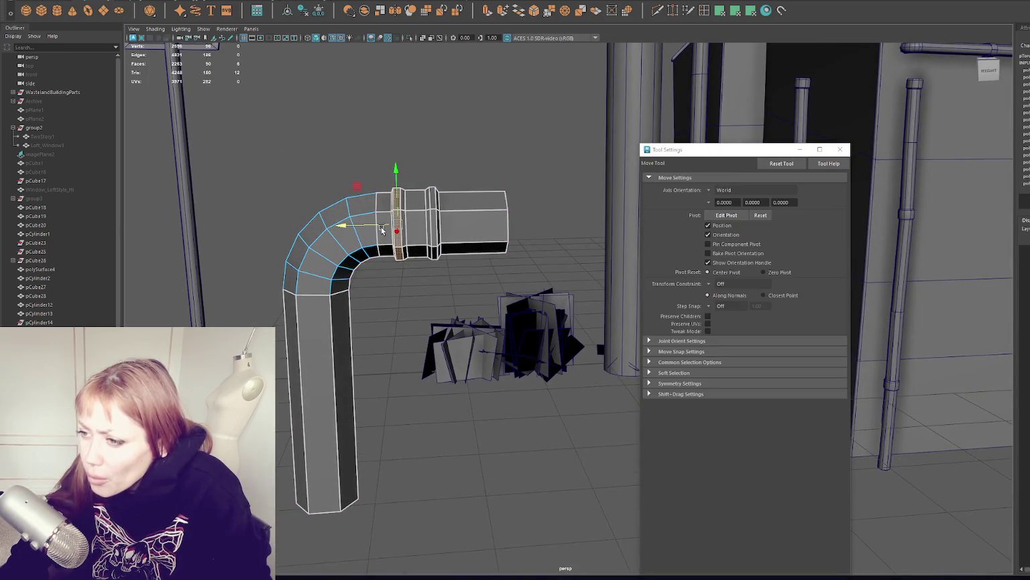
pyautogui.moveTo(373, 226); pyautogui.dragTo(375, 227)
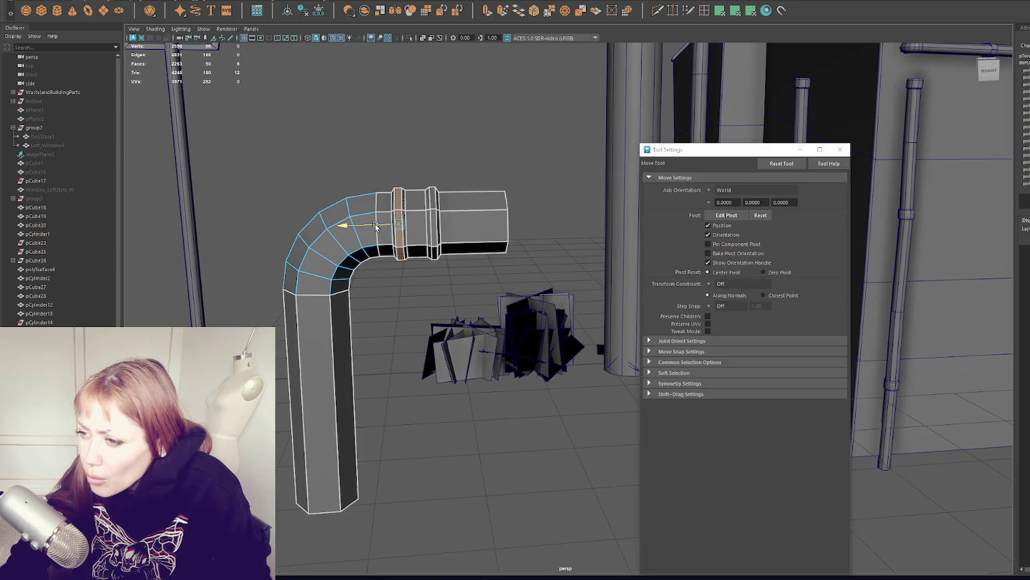
pyautogui.press('r')
pyautogui.doubleClick(433, 224)
pyautogui.press('w')
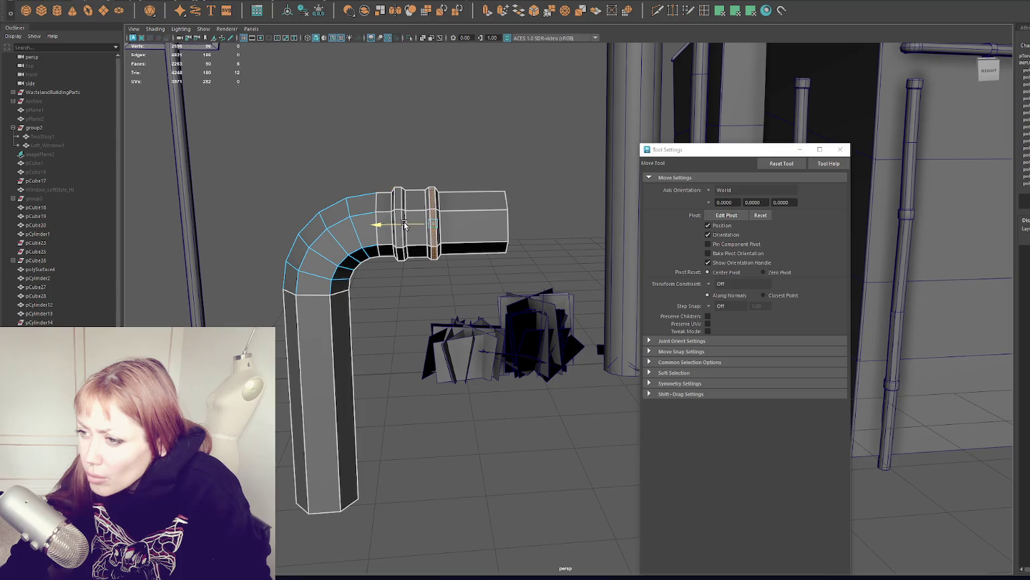
pyautogui.press('r')
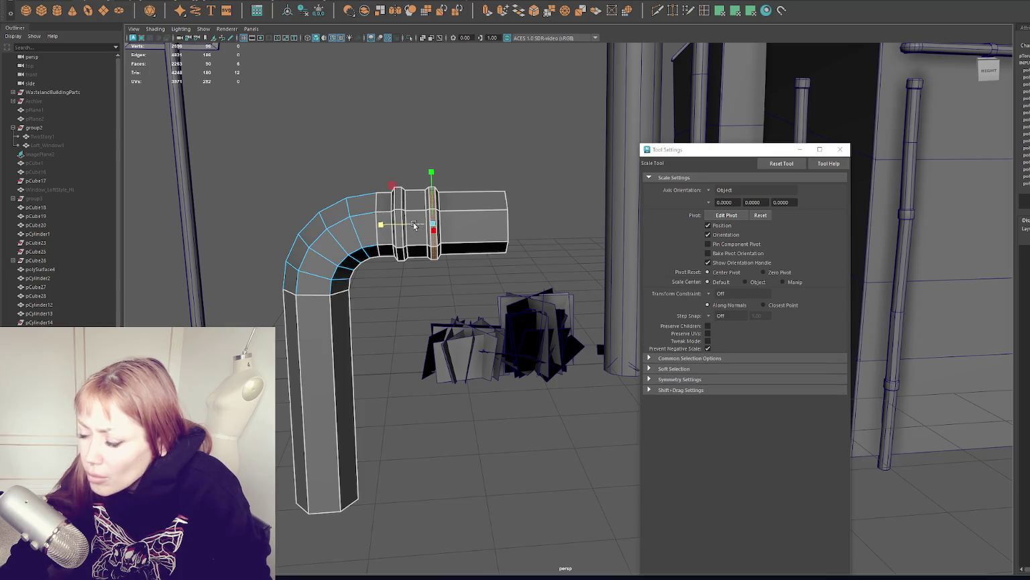
# - Clear the selection and orbit to inspect the finished pipe end
pyautogui.click(400, 224)
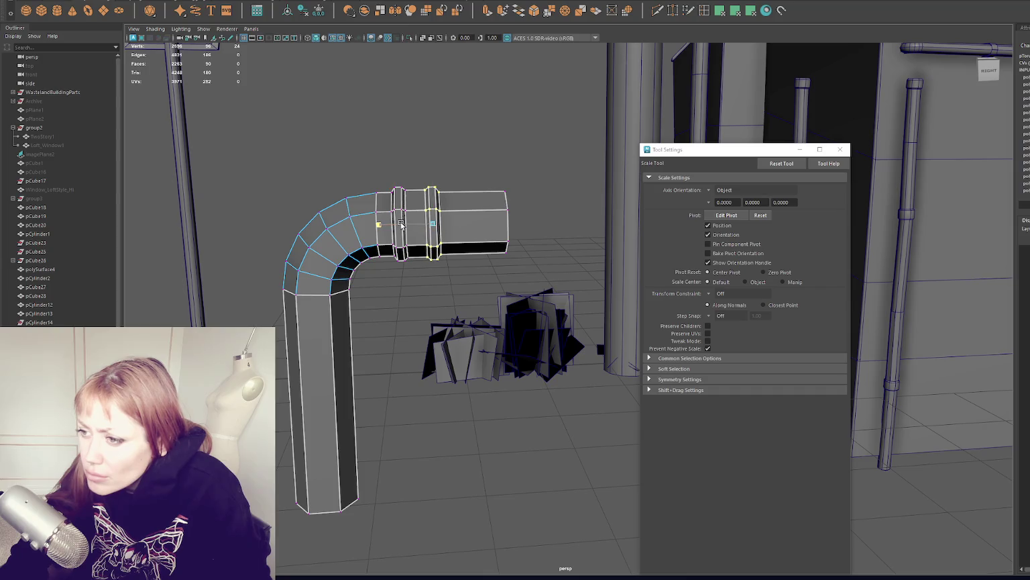
pyautogui.press('F8')
pyautogui.click(469, 124)
pyautogui.moveTo(470, 124)
pyautogui.keyDown('alt'); pyautogui.mouseDown()
pyautogui.moveTo(407, 179)
pyautogui.moveTo(425, 172)
pyautogui.mouseUp(); pyautogui.keyUp('alt')
pyautogui.click(496, 268)
pyautogui.moveTo(494, 242); pyautogui.dragTo(545, 166, button='right')
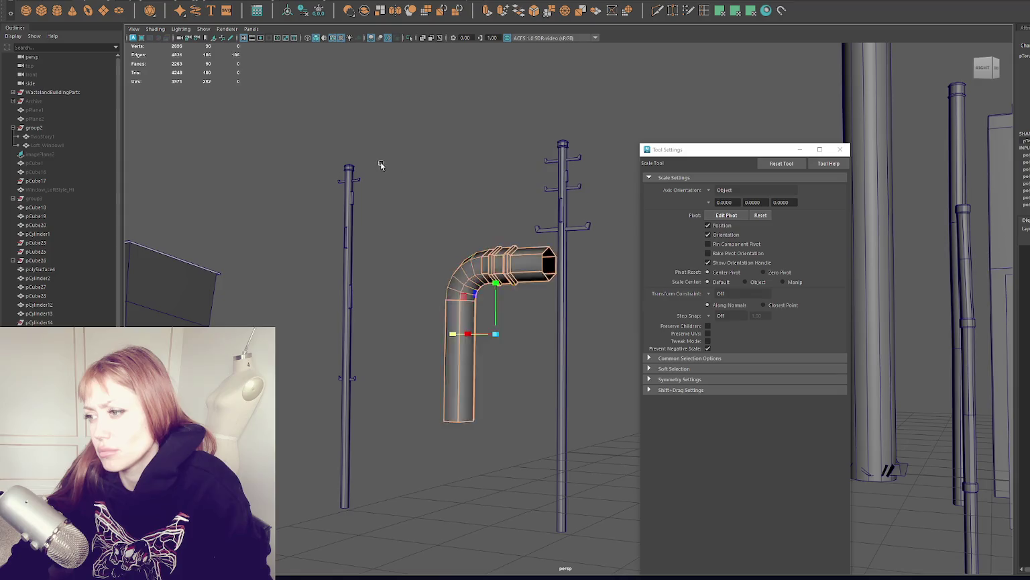
# - Select both ring edge loops on the pipe end and try the Move tool on them
pyautogui.keyDown('alt'); pyautogui.moveTo(379, 166); pyautogui.dragTo(526, 208); pyautogui.keyUp('alt')
pyautogui.click(510, 282)
pyautogui.moveTo(516, 228); pyautogui.dragTo(496, 201, button='right')
pyautogui.scroll(5, 420, 204)
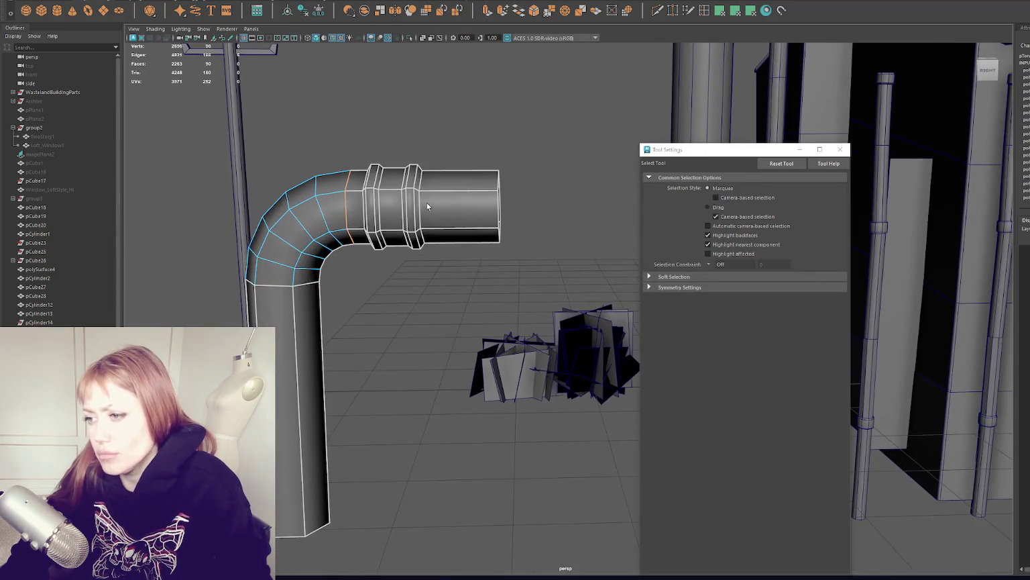
pyautogui.keyDown('alt'); pyautogui.moveTo(419, 201); pyautogui.dragTo(525, 224, button='middle'); pyautogui.keyUp('alt')
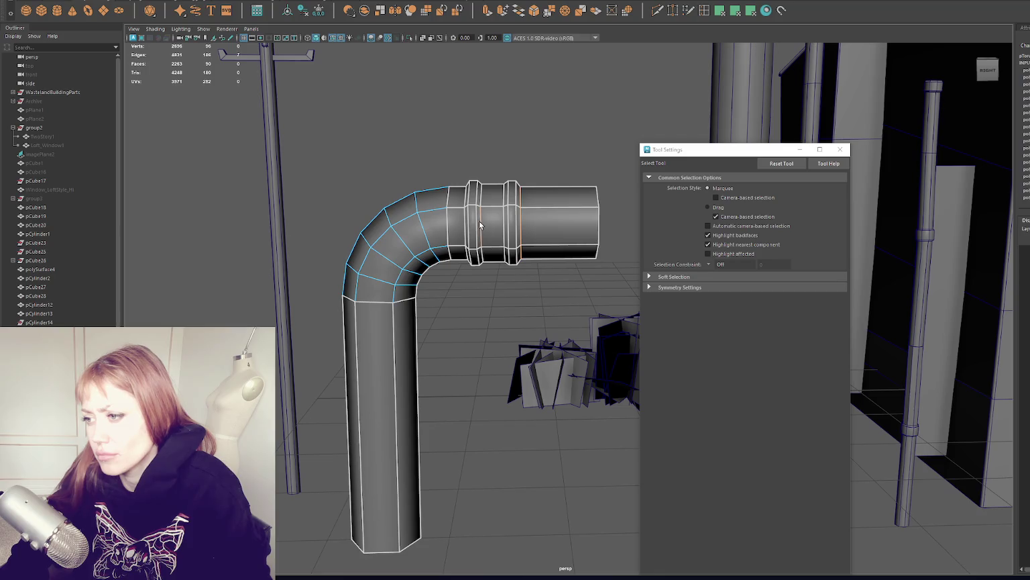
pyautogui.doubleClick(481, 222)
pyautogui.keyDown('shift'); pyautogui.doubleClick(506, 222); pyautogui.keyUp('shift')
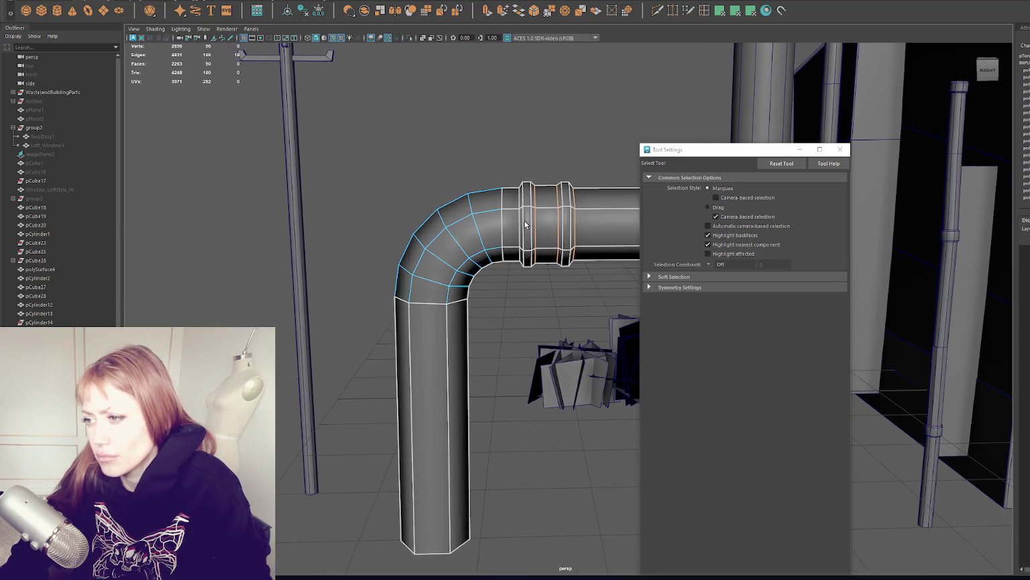
pyautogui.moveTo(517, 110); pyautogui.dragTo(560, 126, button='right')
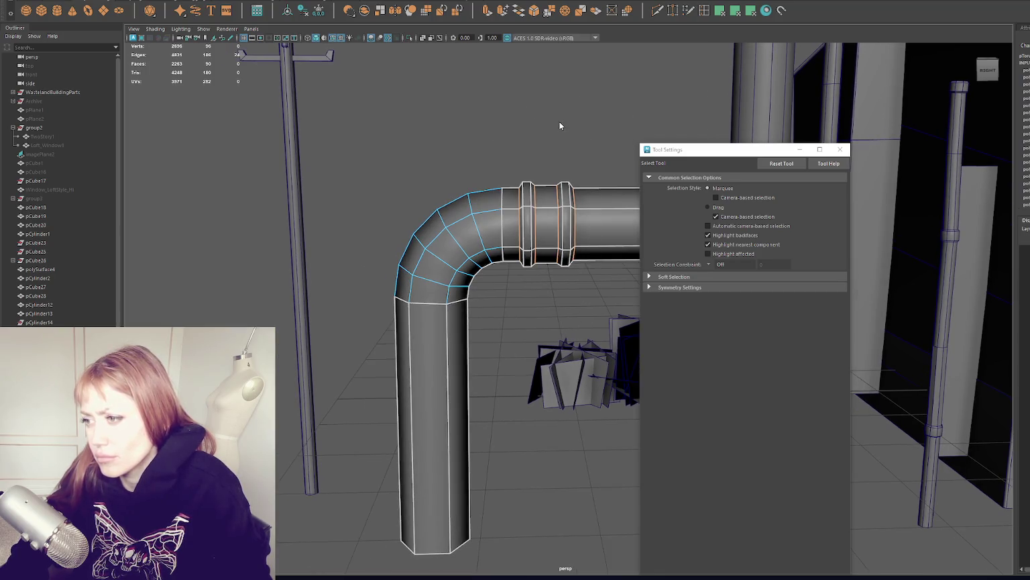
pyautogui.press('w')
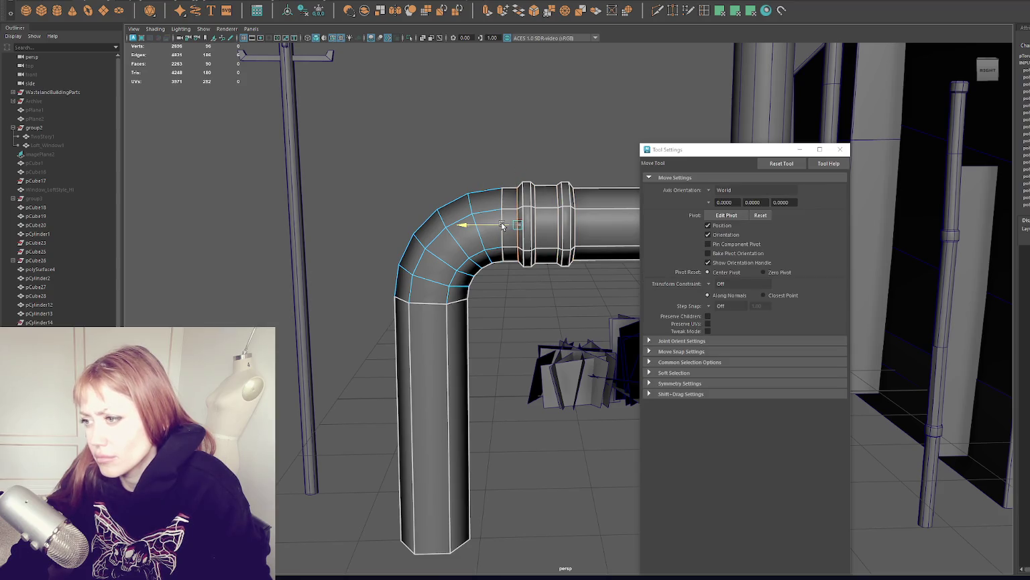
pyautogui.moveTo(505, 222)
pyautogui.keyDown('alt'); pyautogui.mouseDown()
pyautogui.moveTo(529, 214)
pyautogui.moveTo(505, 226)
pyautogui.mouseUp(); pyautogui.keyUp('alt')
# - Clear the edge selection and pull back to see the whole scene
pyautogui.click(482, 129)
pyautogui.keyDown('alt'); pyautogui.moveTo(563, 113); pyautogui.dragTo(481, 168, button='right'); pyautogui.keyUp('alt')
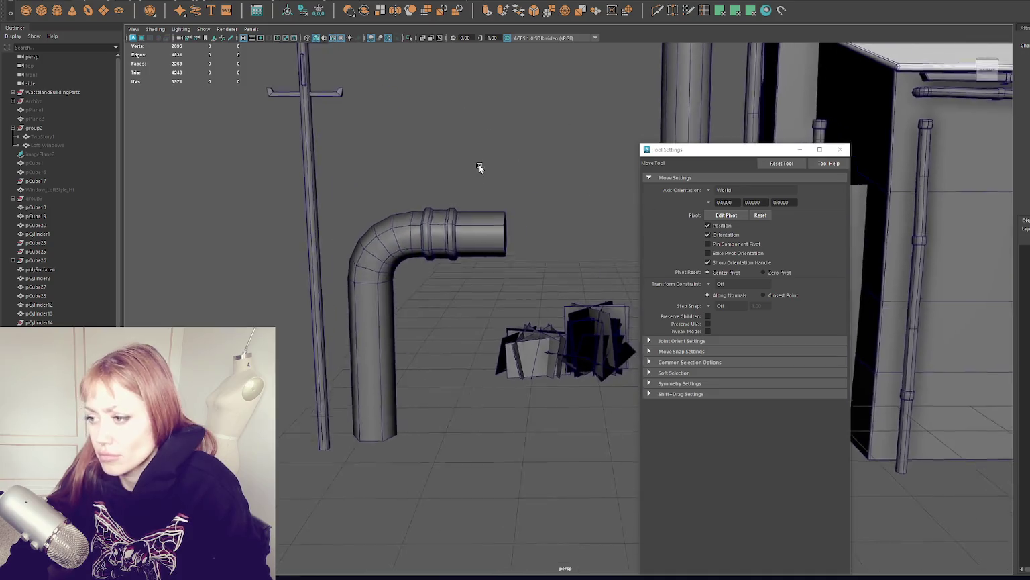
pyautogui.keyDown('alt'); pyautogui.moveTo(481, 167); pyautogui.dragTo(494, 166); pyautogui.keyUp('alt')
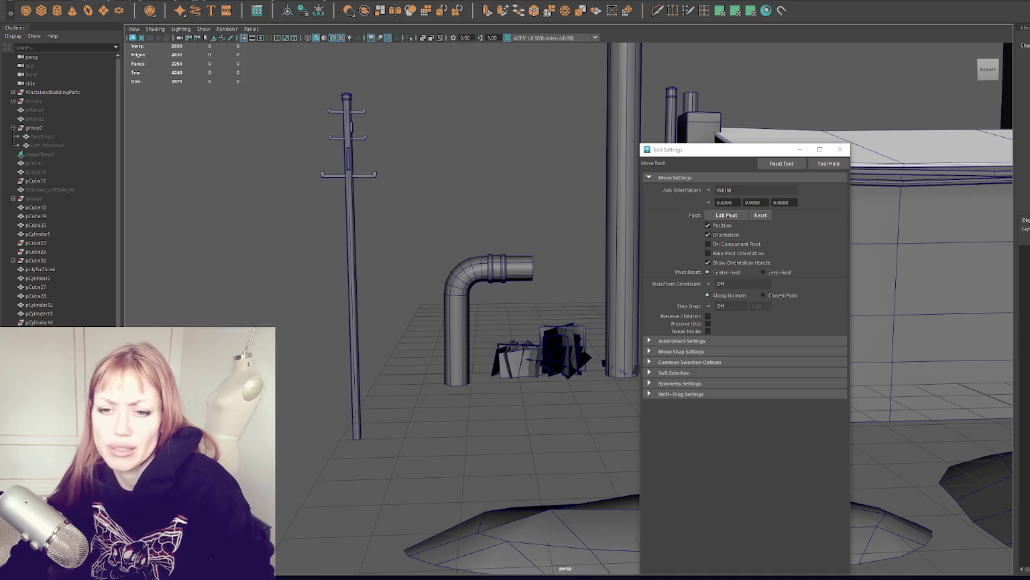
pyautogui.scroll(2, 313, 283)
pyautogui.scroll(2, 312, 283)
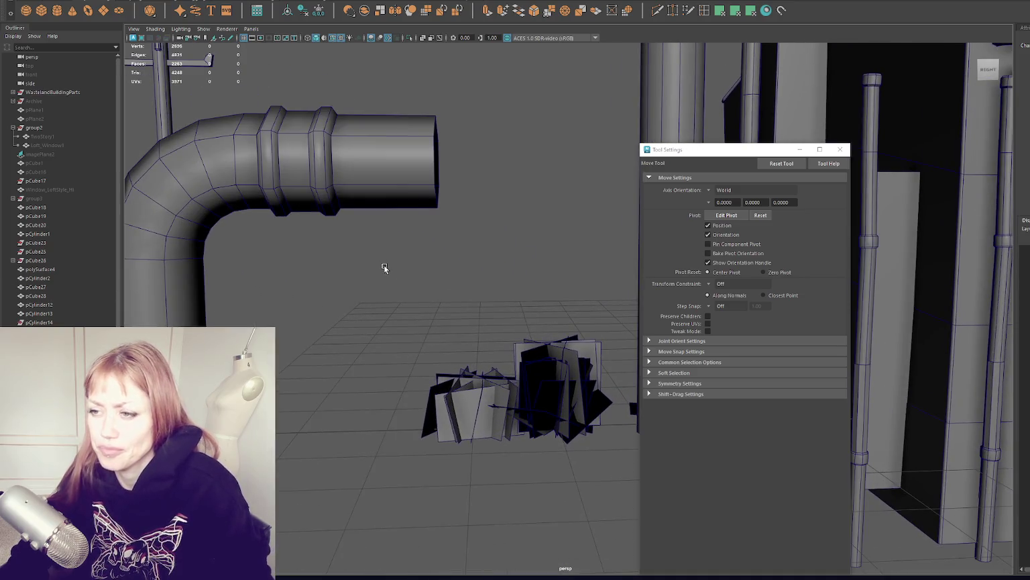
pyautogui.scroll(-1, 381, 264)
pyautogui.scroll(-1, 378, 267)
# - Try the Rotate tool on the bent pipe, then turn off Wireframe on Shaded
pyautogui.click(428, 265)
pyautogui.moveTo(428, 266)
pyautogui.keyDown('alt'); pyautogui.mouseDown()
pyautogui.moveTo(421, 176)
pyautogui.moveTo(412, 232)
pyautogui.mouseUp(); pyautogui.keyUp('alt')
pyautogui.moveTo(413, 231); pyautogui.dragTo(413, 198, button='right')
pyautogui.press('q')
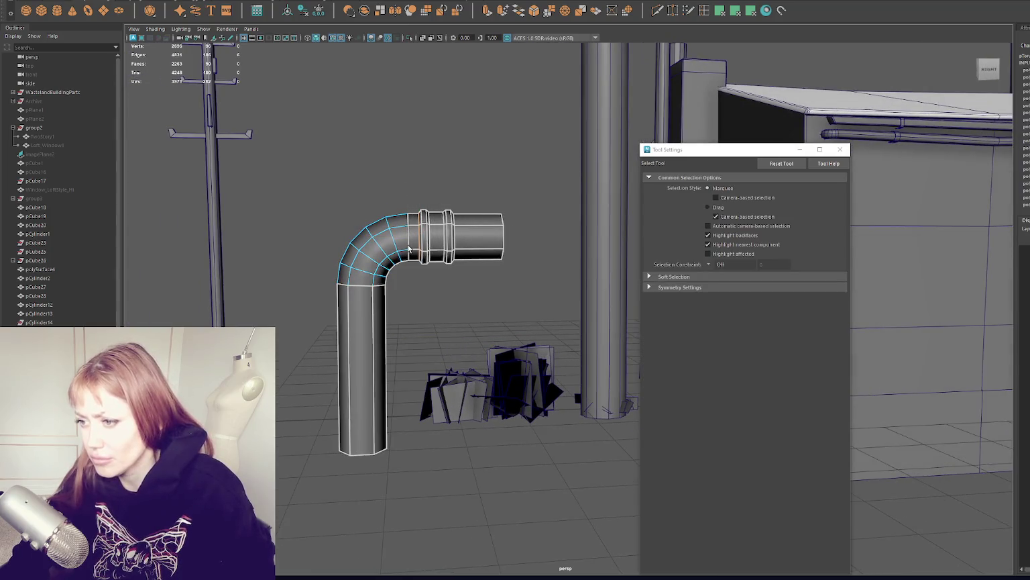
pyautogui.press('e')
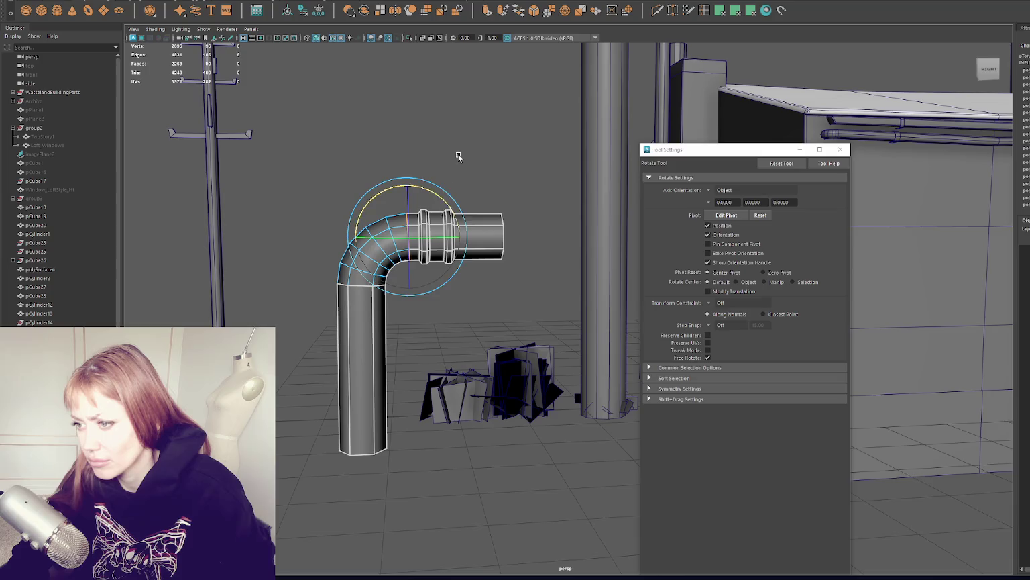
pyautogui.scroll(-2, 458, 157)
pyautogui.moveTo(506, 131)
pyautogui.keyDown('alt'); pyautogui.mouseDown()
pyautogui.moveTo(472, 155)
pyautogui.moveTo(494, 196)
pyautogui.mouseUp(); pyautogui.keyUp('alt')
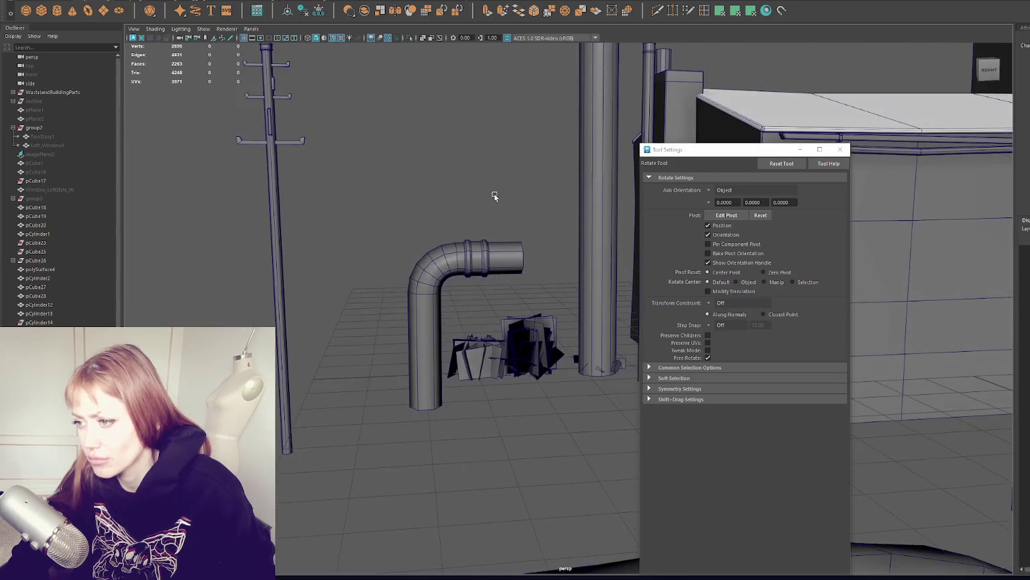
pyautogui.click(333, 38)
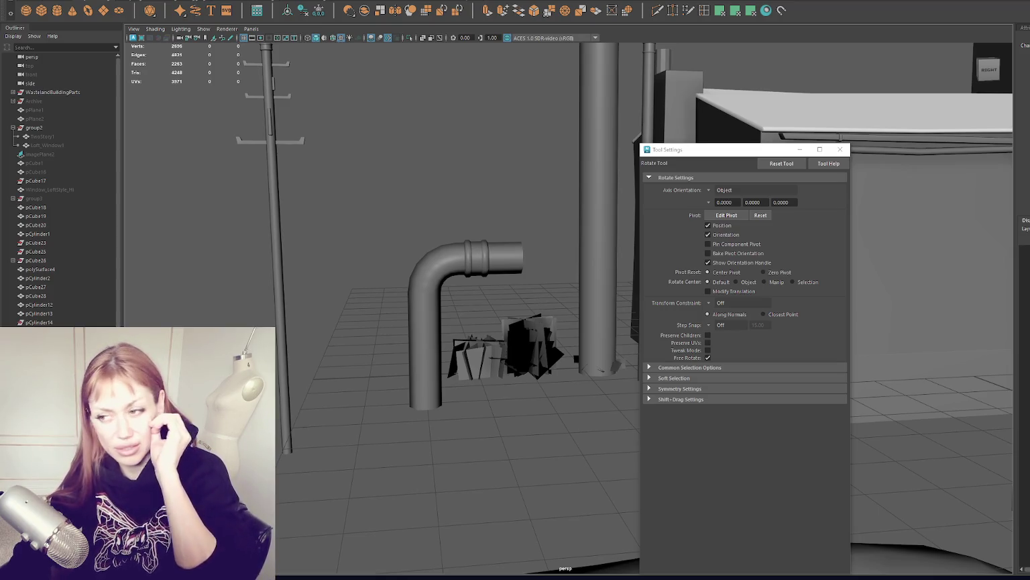
# - Select the coupling faces near the pipe bend and scale the coupling thinner
pyautogui.click(471, 261)
pyautogui.press('f')
pyautogui.press('q')
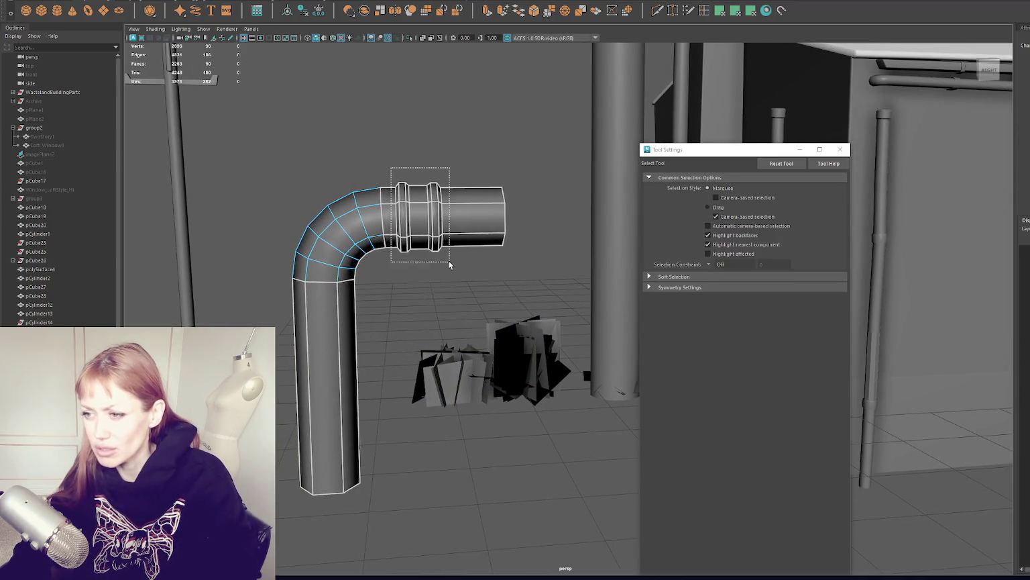
pyautogui.rightClick(462, 165)
pyautogui.moveTo(462, 163); pyautogui.dragTo(396, 279)
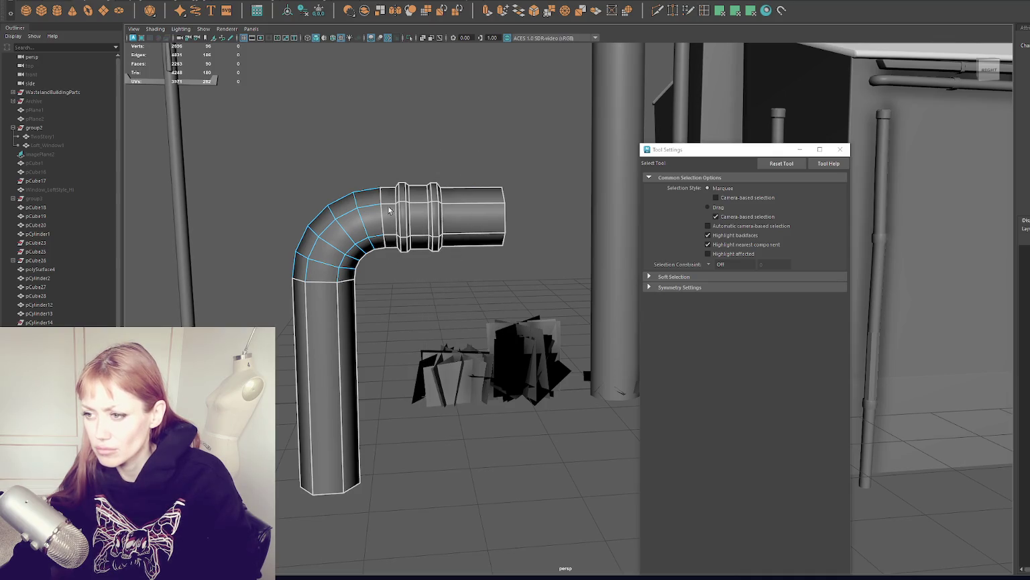
pyautogui.moveTo(423, 201); pyautogui.dragTo(455, 152, button='right')
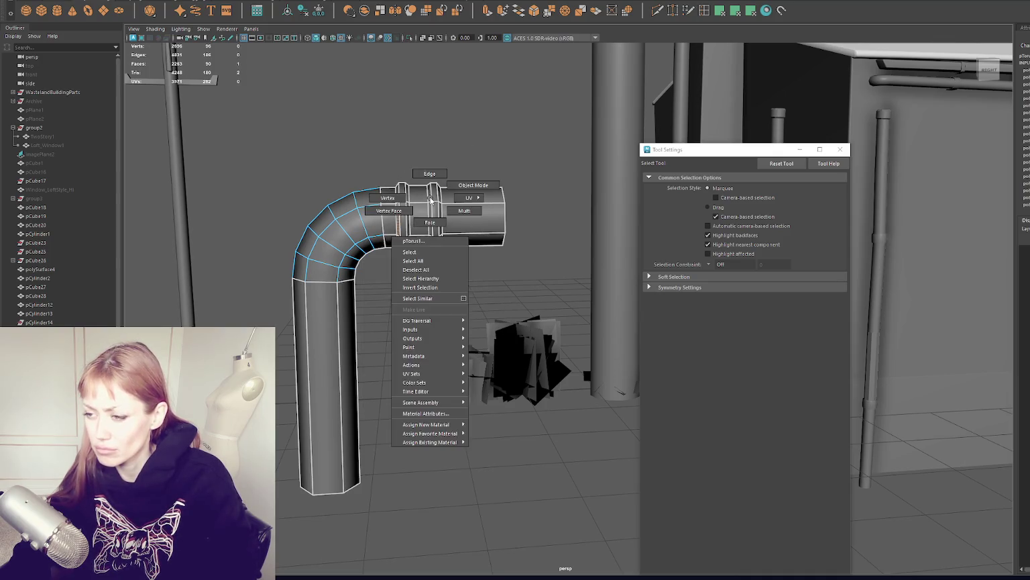
pyautogui.moveTo(455, 151); pyautogui.dragTo(387, 277)
pyautogui.moveTo(389, 179); pyautogui.dragTo(385, 270)
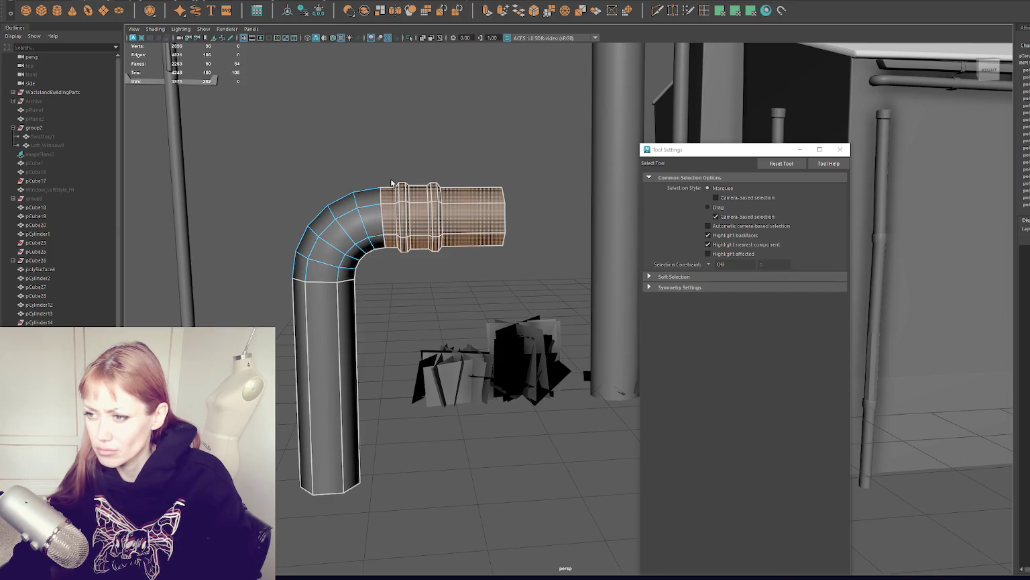
pyautogui.keyDown('ctrl'); pyautogui.moveTo(459, 164); pyautogui.dragTo(459, 312); pyautogui.keyUp('ctrl')
pyautogui.press('r')
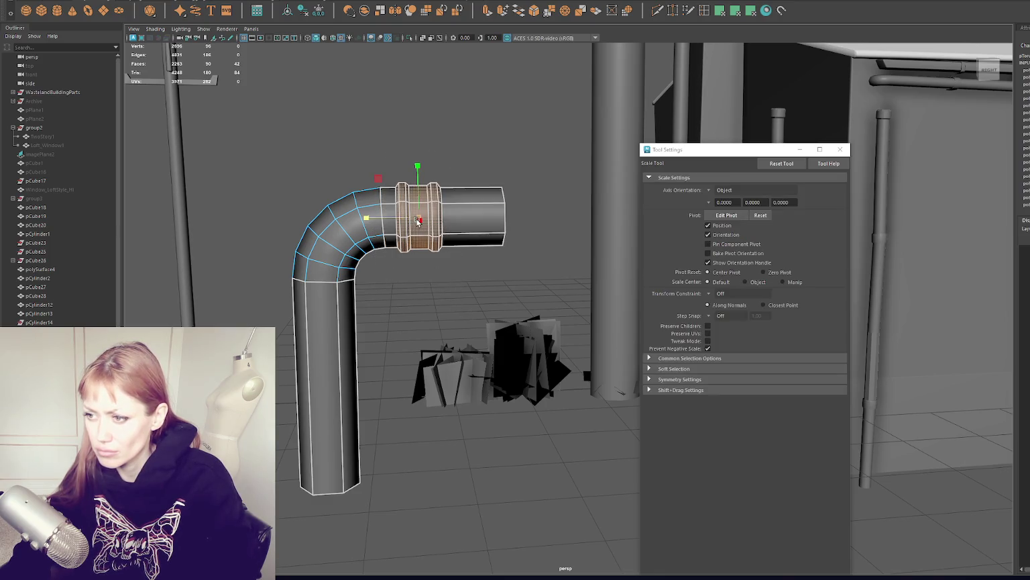
pyautogui.moveTo(423, 219); pyautogui.dragTo(425, 220)
# - Select the coupling's thin ring strips and scale them down into slimmer flange rings
pyautogui.press('q')
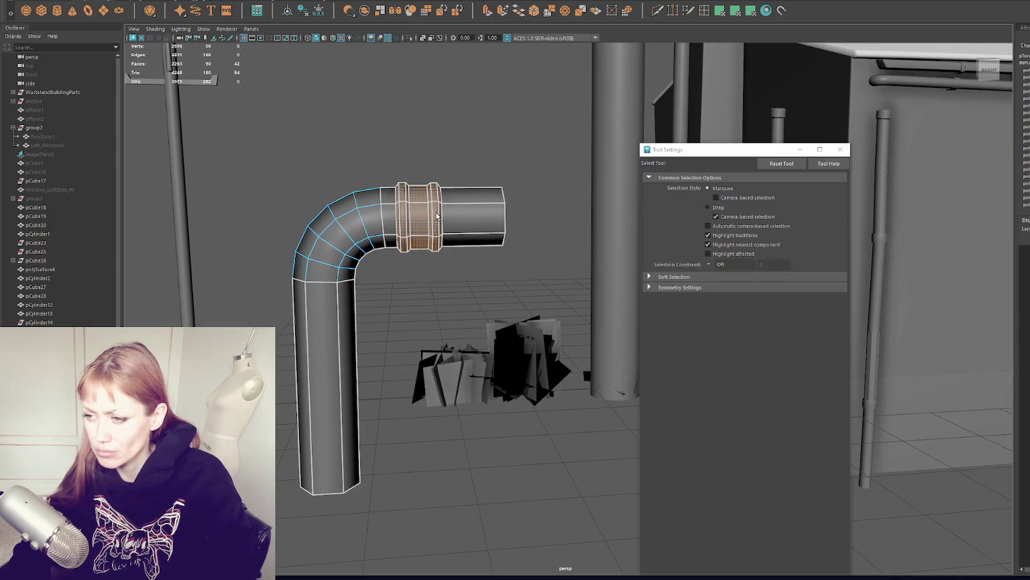
pyautogui.click(433, 247)
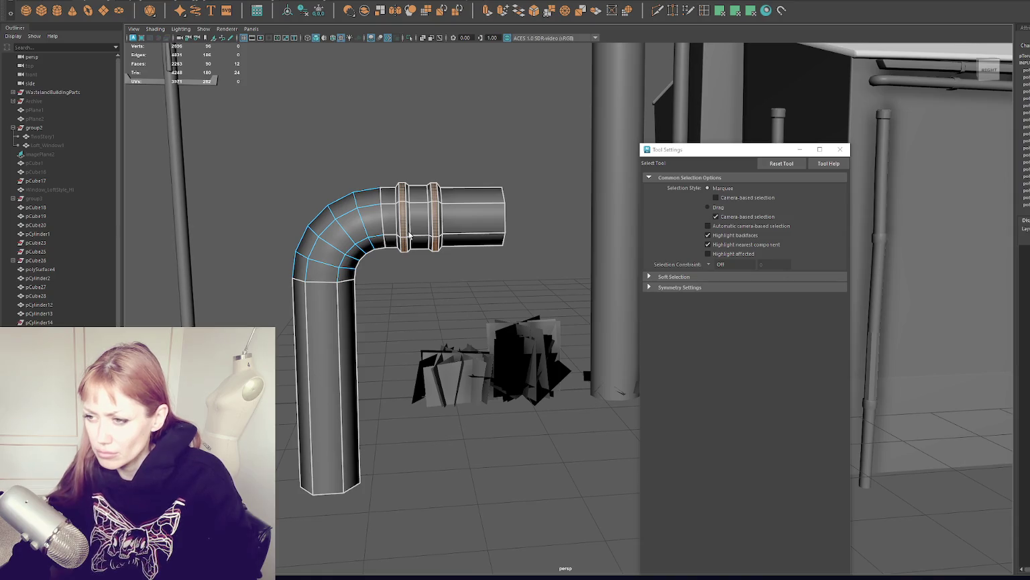
pyautogui.press('r')
pyautogui.moveTo(420, 218)
pyautogui.mouseDown()
pyautogui.moveTo(457, 238)
pyautogui.moveTo(392, 225)
pyautogui.moveTo(403, 218)
pyautogui.mouseUp()
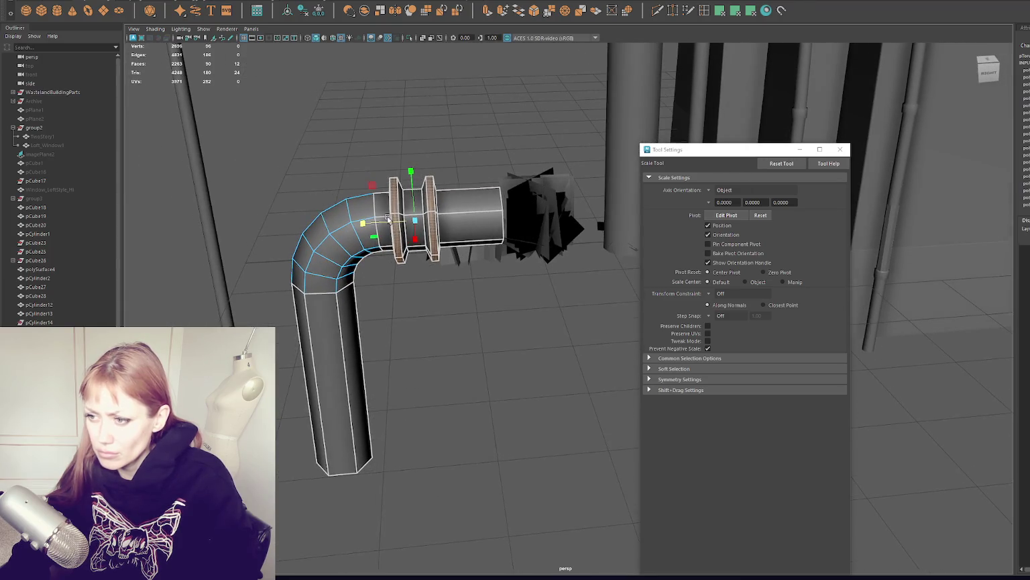
pyautogui.moveTo(403, 218); pyautogui.dragTo(384, 223)
# - Scale the face loop between the two rings along the pipe to widen the band
pyautogui.doubleClick(416, 232)
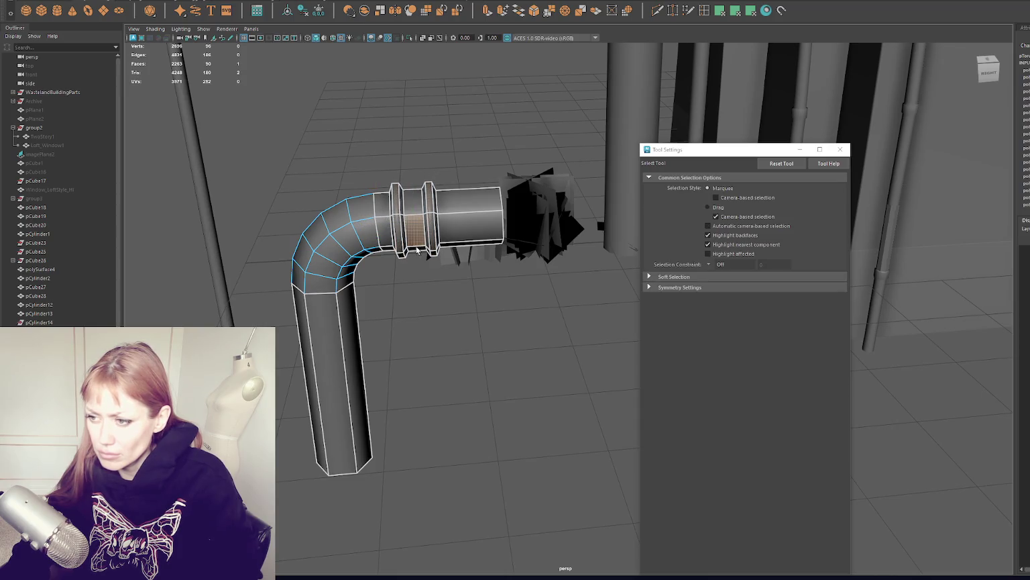
pyautogui.moveTo(414, 224)
pyautogui.mouseDown()
pyautogui.moveTo(404, 222)
pyautogui.moveTo(428, 218)
pyautogui.moveTo(401, 222)
pyautogui.mouseUp()
pyautogui.moveTo(463, 189); pyautogui.dragTo(478, 134, button='right')
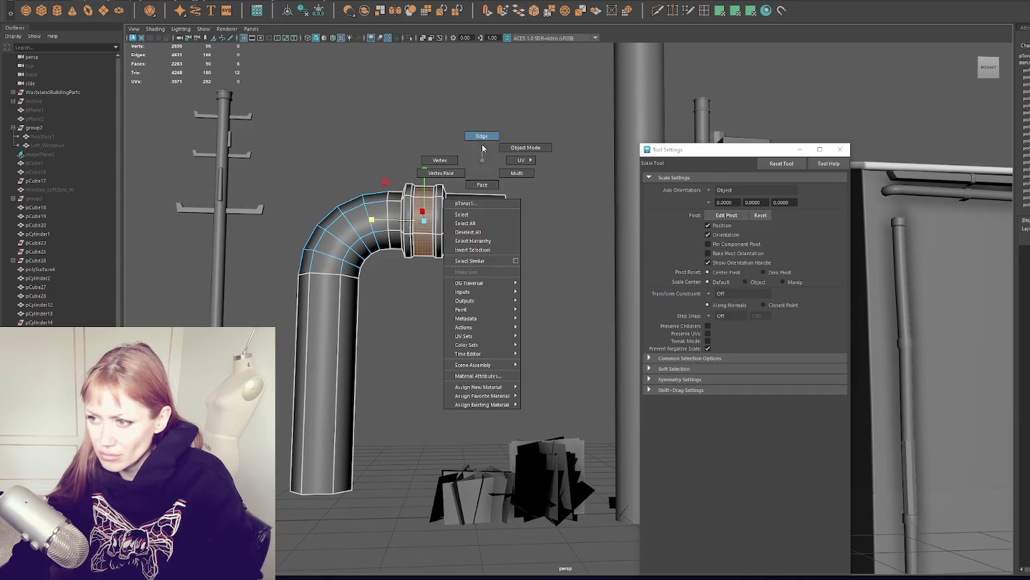
pyautogui.press('q')
pyautogui.press('r')
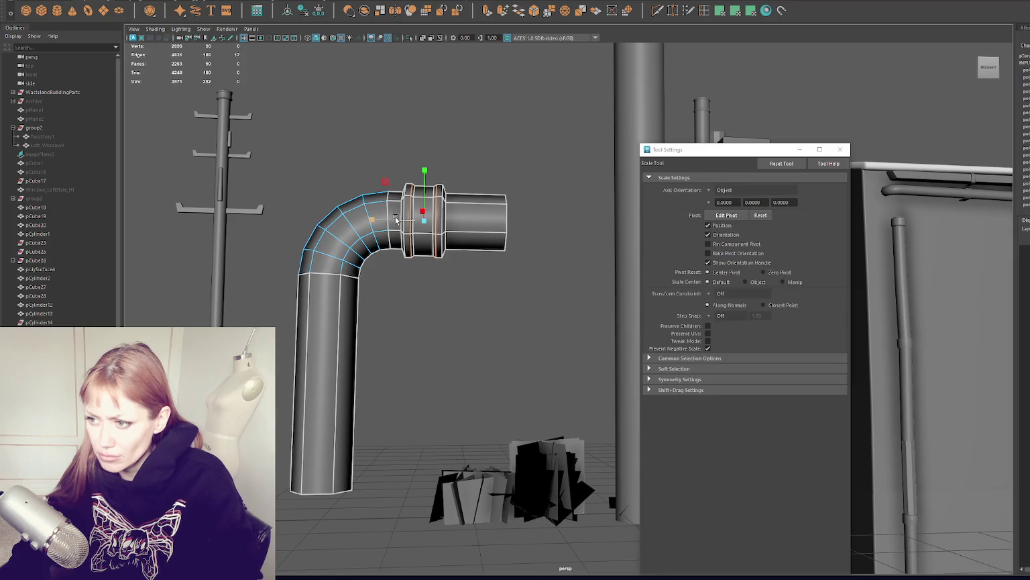
pyautogui.keyDown('alt'); pyautogui.moveTo(497, 128); pyautogui.dragTo(368, 223); pyautogui.keyUp('alt')
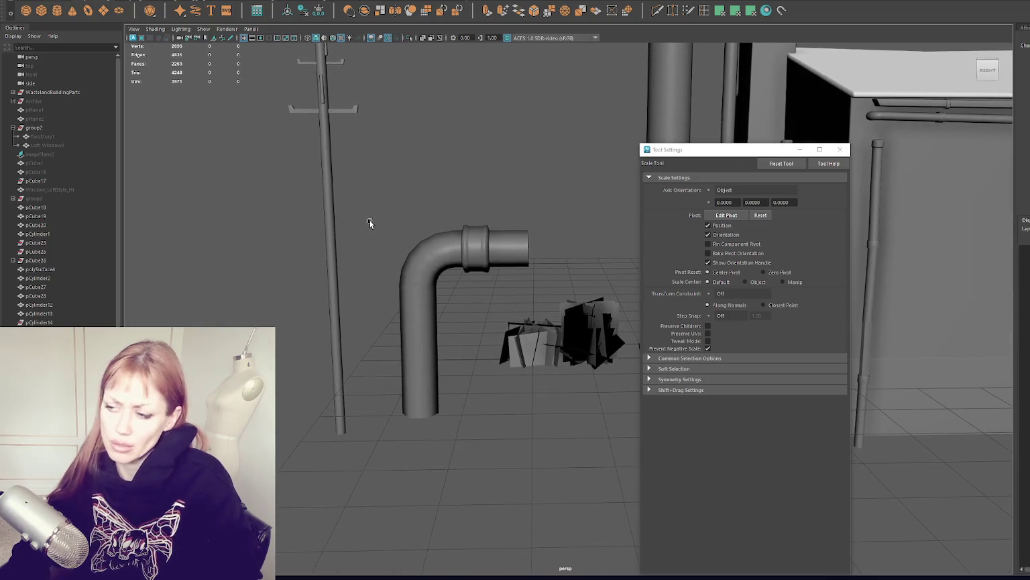
# - Select the faces of the pipe's end segment and scale them along the pipe
pyautogui.click(501, 252)
pyautogui.keyDown('alt'); pyautogui.moveTo(506, 268); pyautogui.dragTo(505, 266); pyautogui.keyUp('alt')
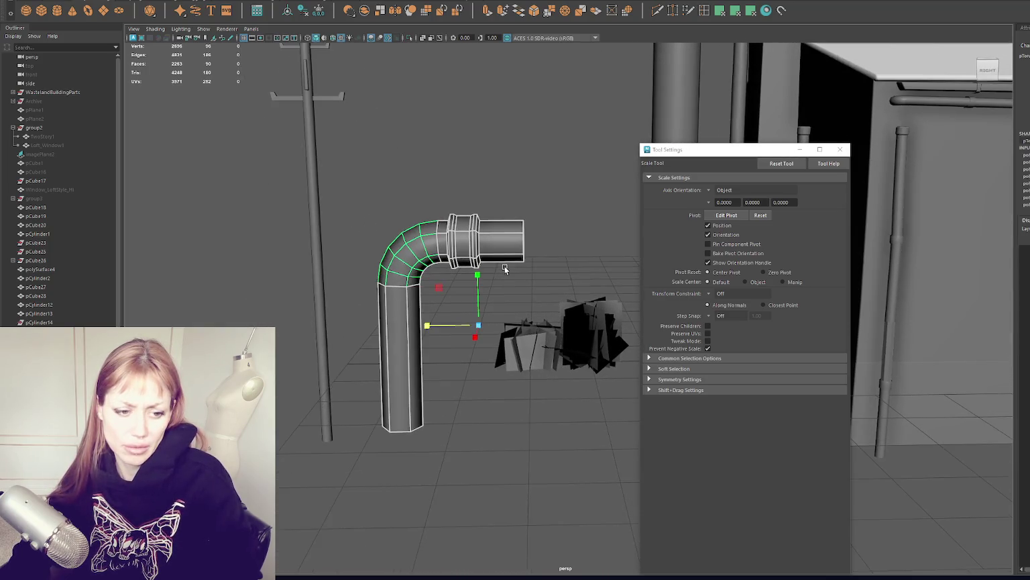
pyautogui.moveTo(478, 169); pyautogui.dragTo(500, 295)
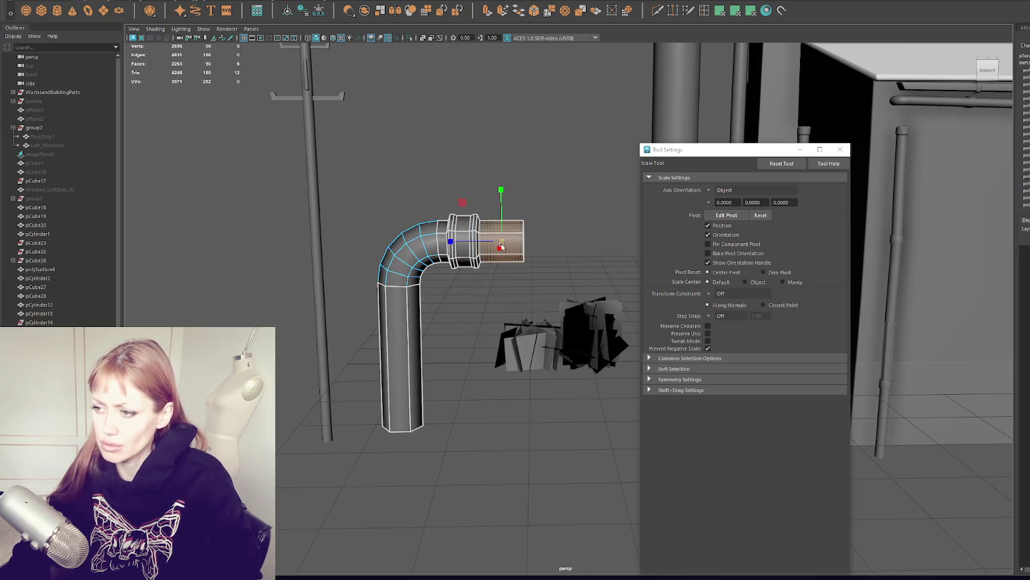
pyautogui.moveTo(478, 242); pyautogui.dragTo(590, 240)
pyautogui.click(515, 154)
# - Move the end section outward to lengthen the straight run, then reselect its faces
pyautogui.press('w')
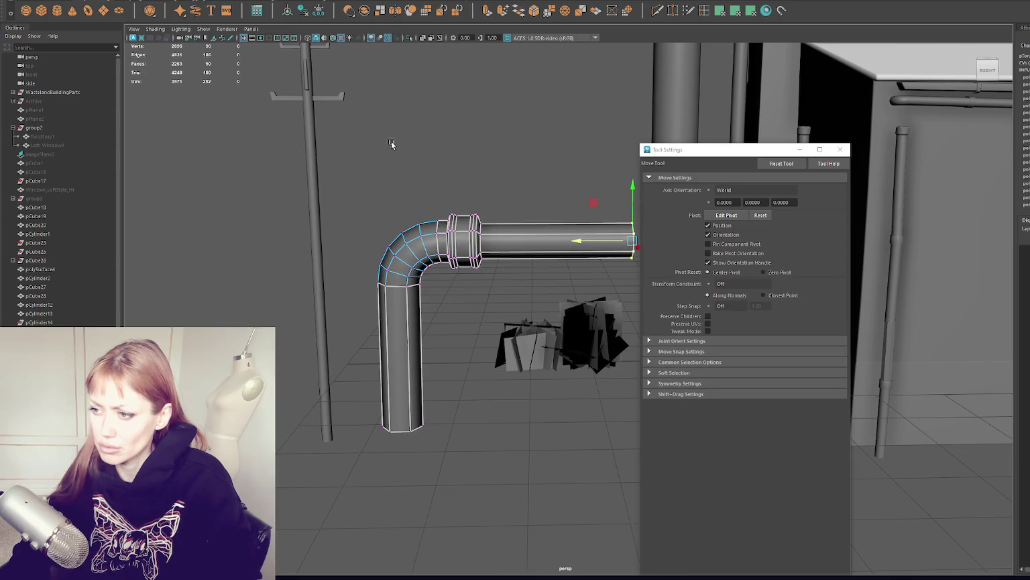
pyautogui.moveTo(483, 137)
pyautogui.keyDown('alt'); pyautogui.mouseDown(button='right')
pyautogui.moveTo(506, 152)
pyautogui.moveTo(518, 201)
pyautogui.mouseUp(button='right'); pyautogui.keyUp('alt')
pyautogui.click(519, 208)
pyautogui.moveTo(471, 158); pyautogui.dragTo(473, 180, button='right')
pyautogui.moveTo(501, 182); pyautogui.dragTo(545, 275)
pyautogui.press('r')
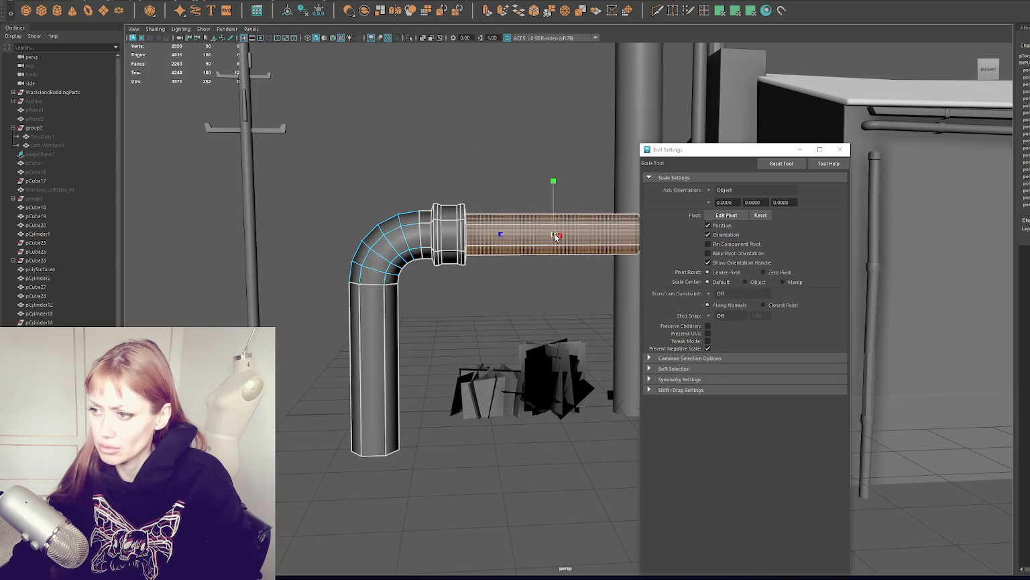
pyautogui.press('w')
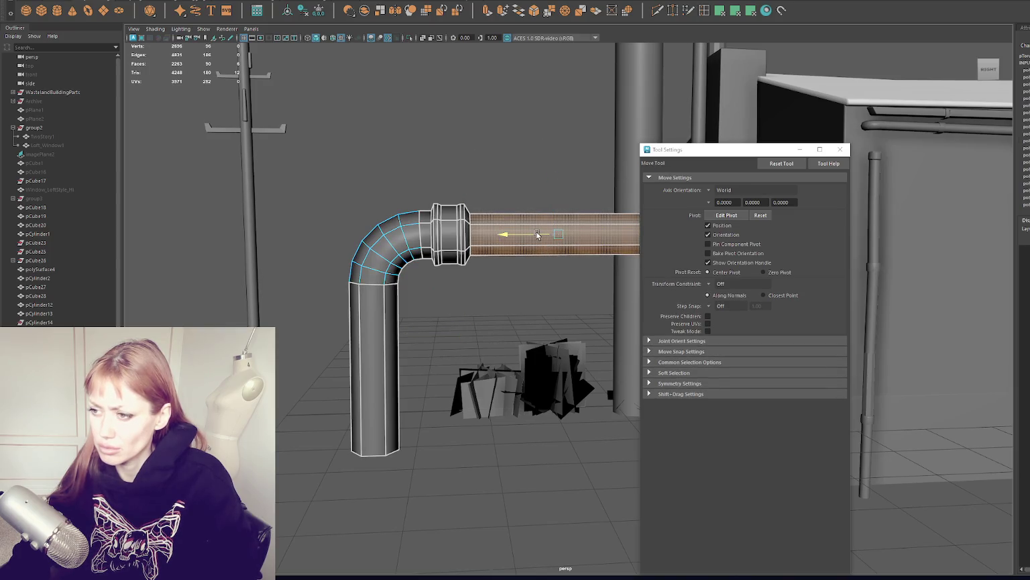